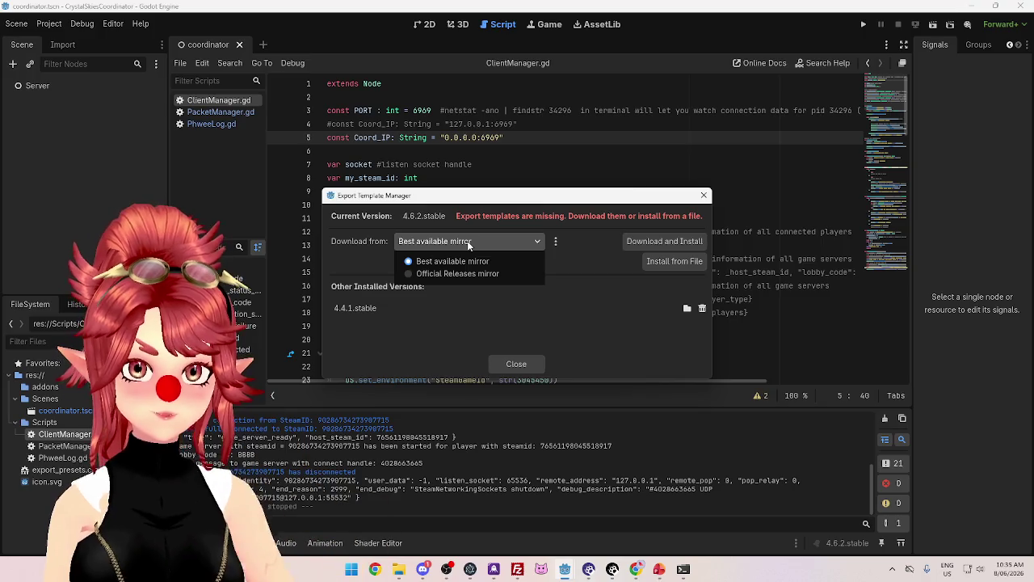
# Dismiss the mirror list and open the Install from File picker for export templates
pyautogui.click(467, 241)
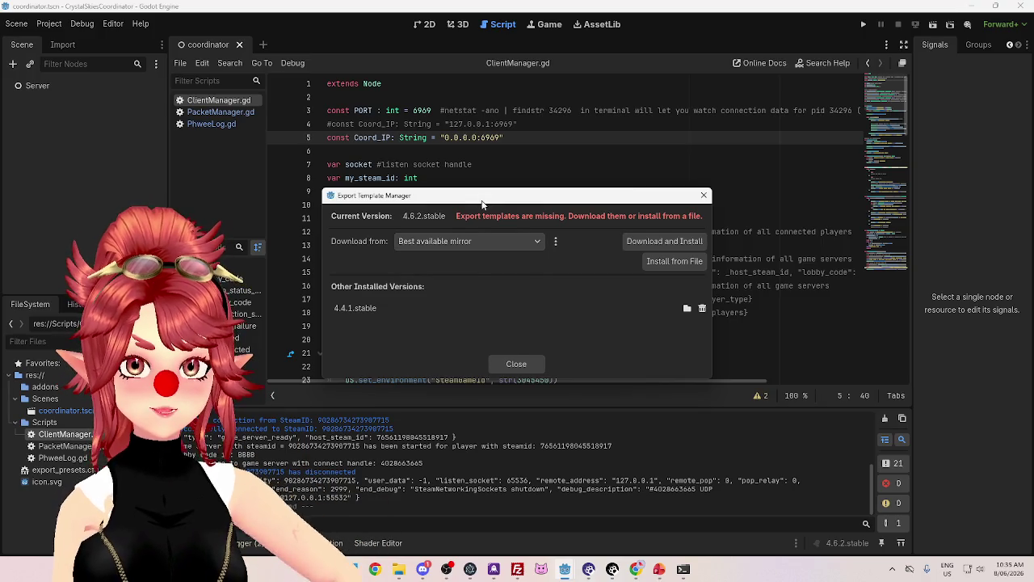
pyautogui.click(675, 200)
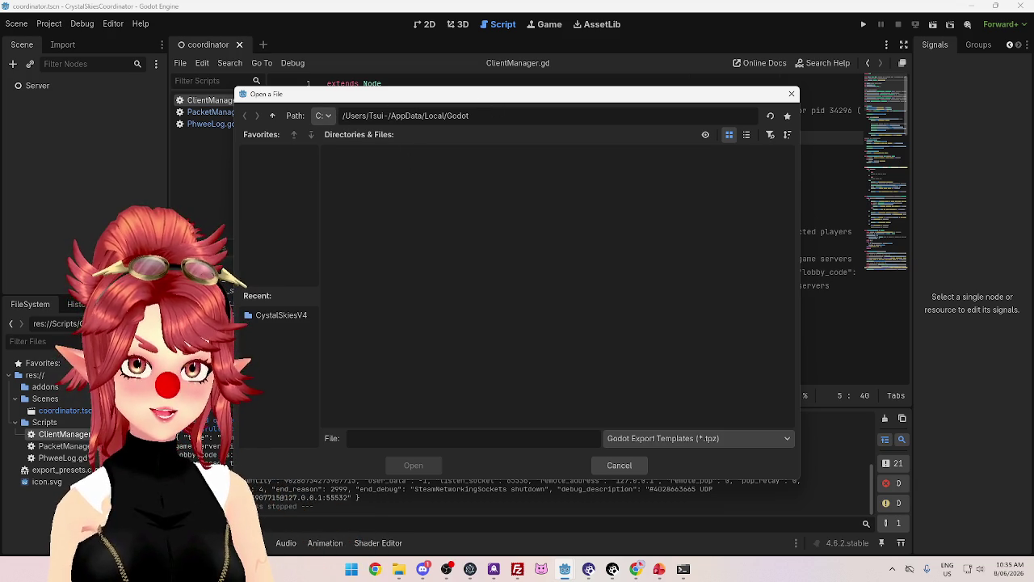
pyautogui.hotkey('alt', 'Tab')
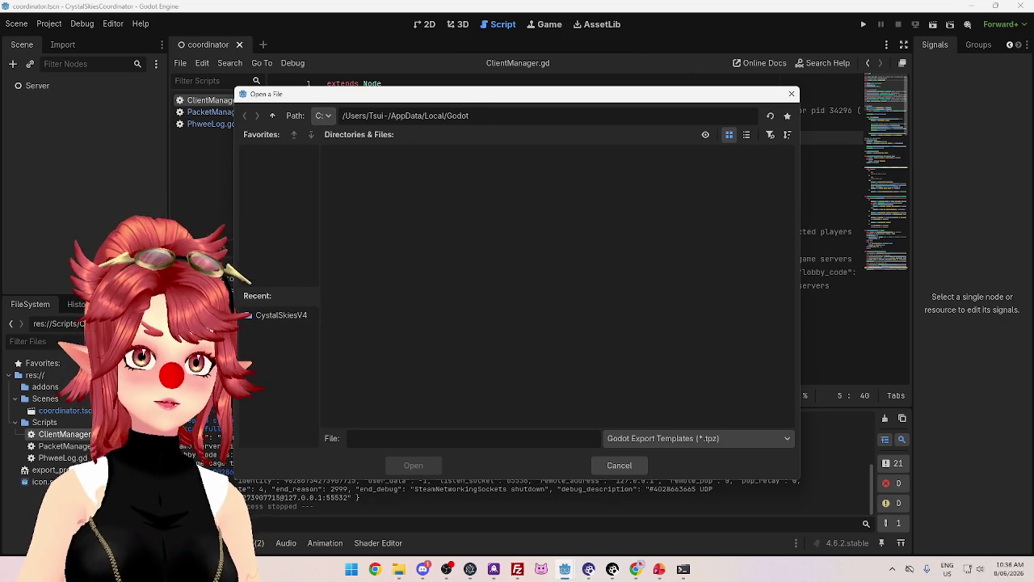
# Install Godot_v4.6.3-stable_export_templates.tpz from the F:\Godot Stuff folder
pyautogui.click(329, 116)
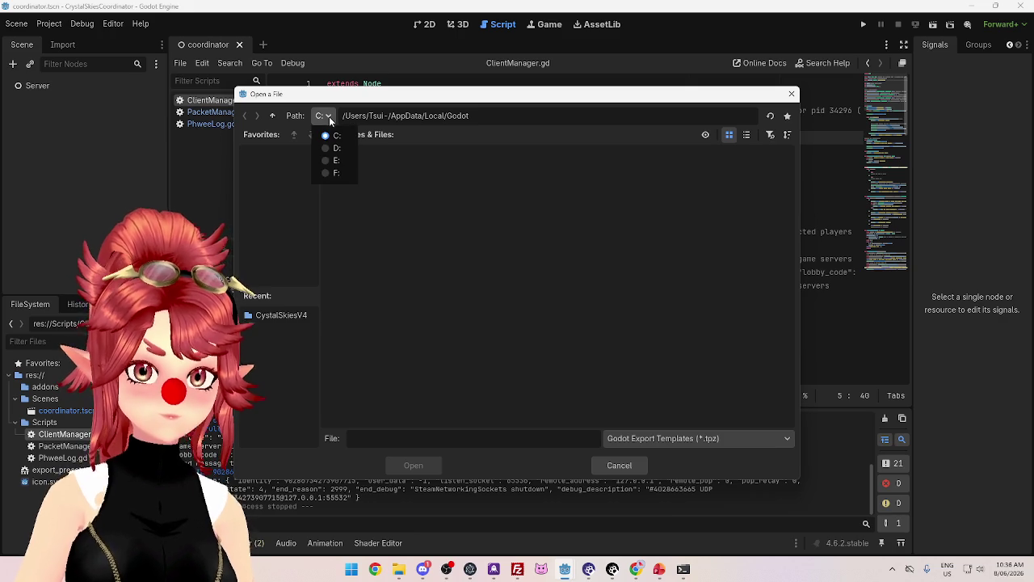
pyautogui.click(339, 174)
pyautogui.doubleClick(615, 173)
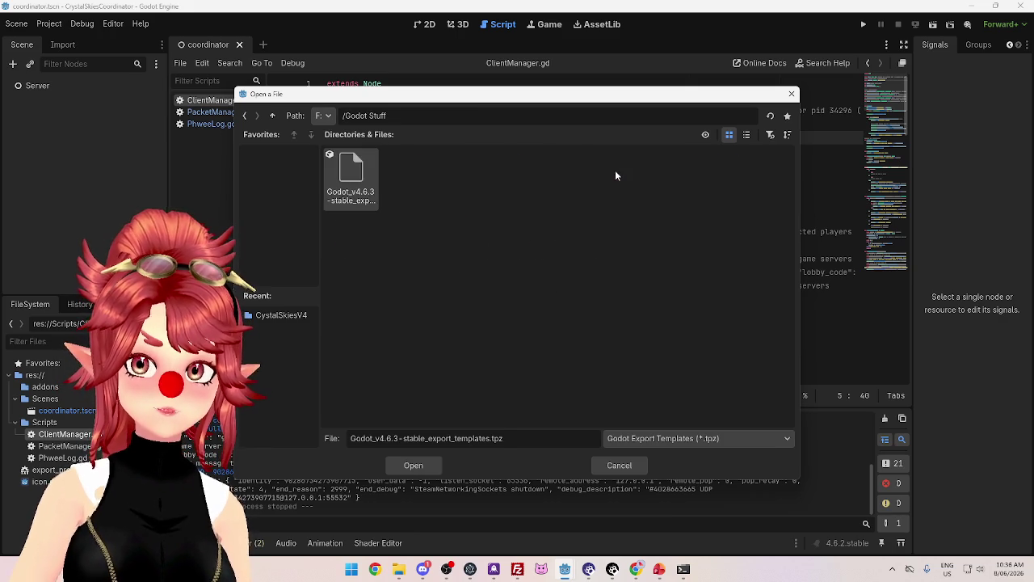
pyautogui.click(415, 465)
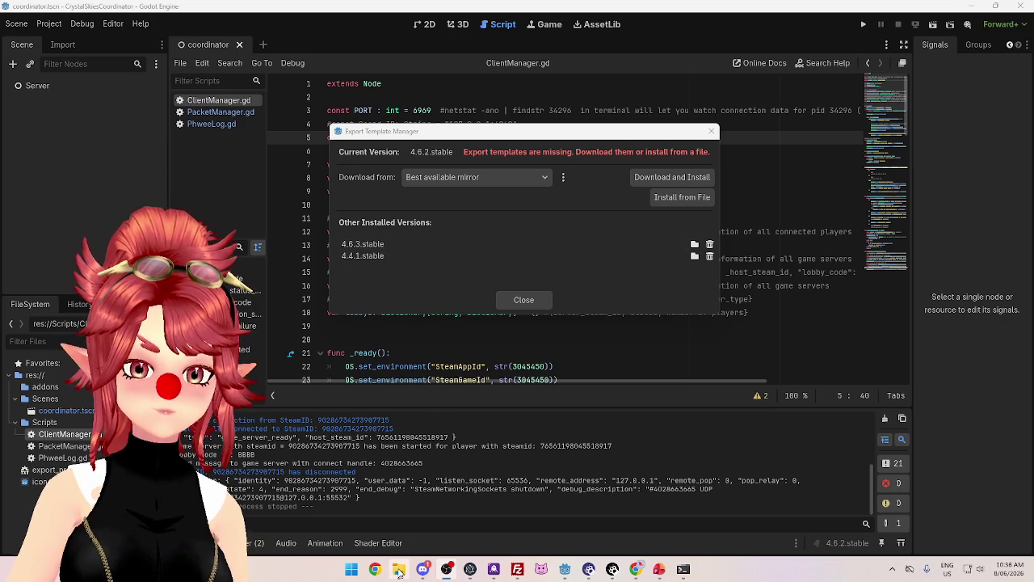
# Follow the docs link to the Godot Windows download page, scroll through it, then minimize Chrome
pyautogui.click(637, 570)
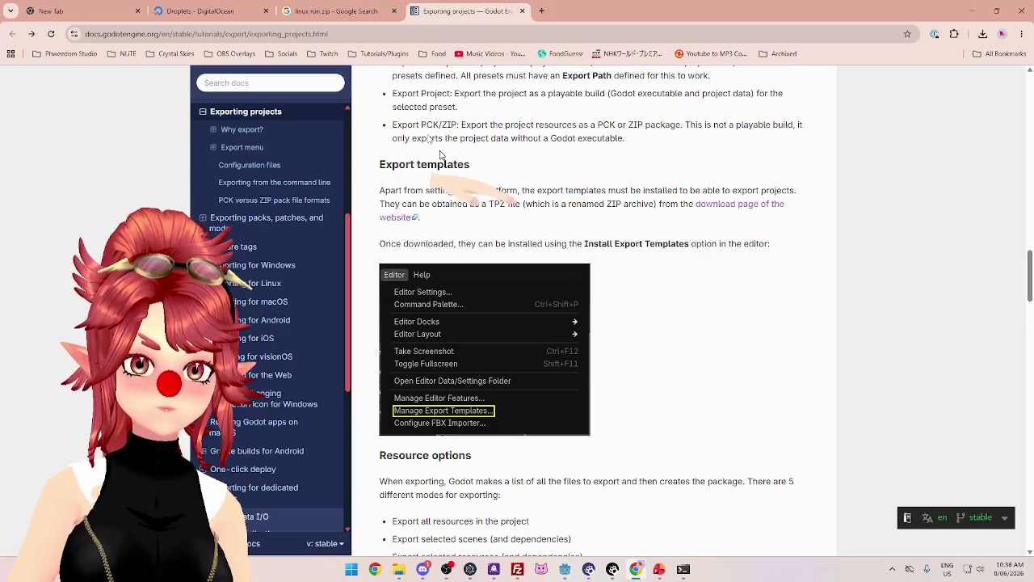
pyautogui.click(398, 217)
pyautogui.scroll(-5, 556, 396)
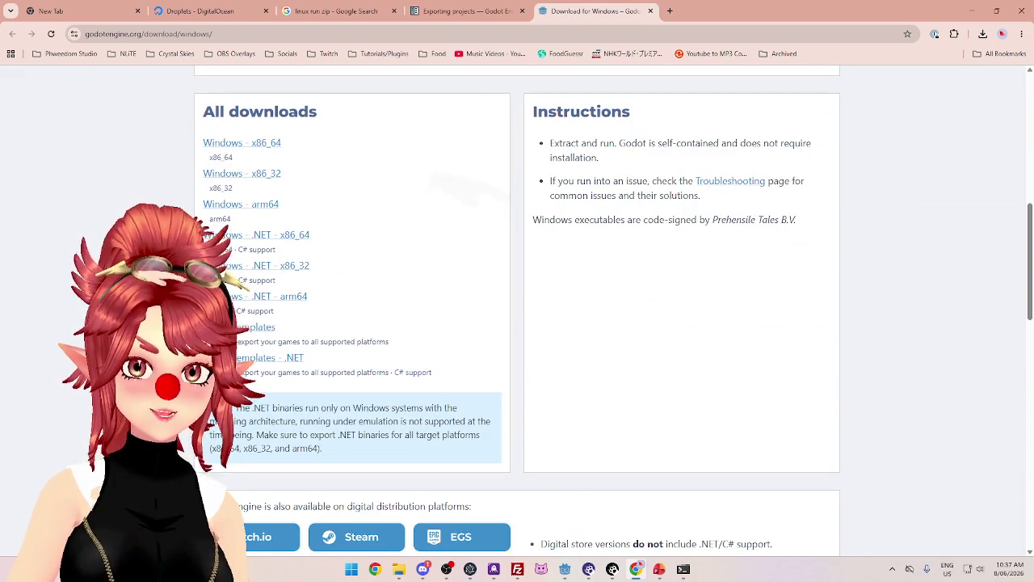
pyautogui.scroll(3, 411, 336)
pyautogui.scroll(2, 397, 385)
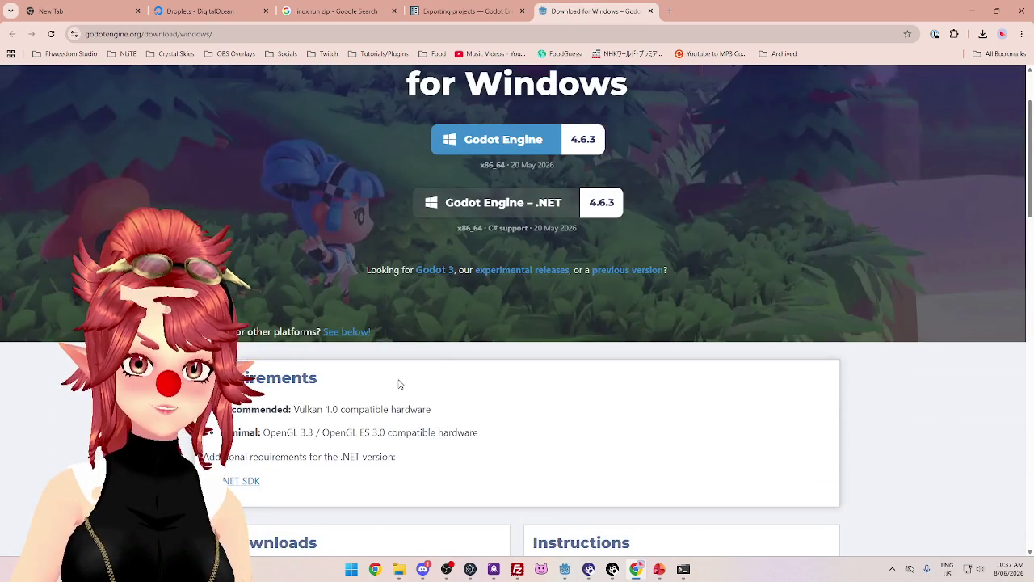
pyautogui.scroll(1, 469, 234)
pyautogui.scroll(-1, 703, 311)
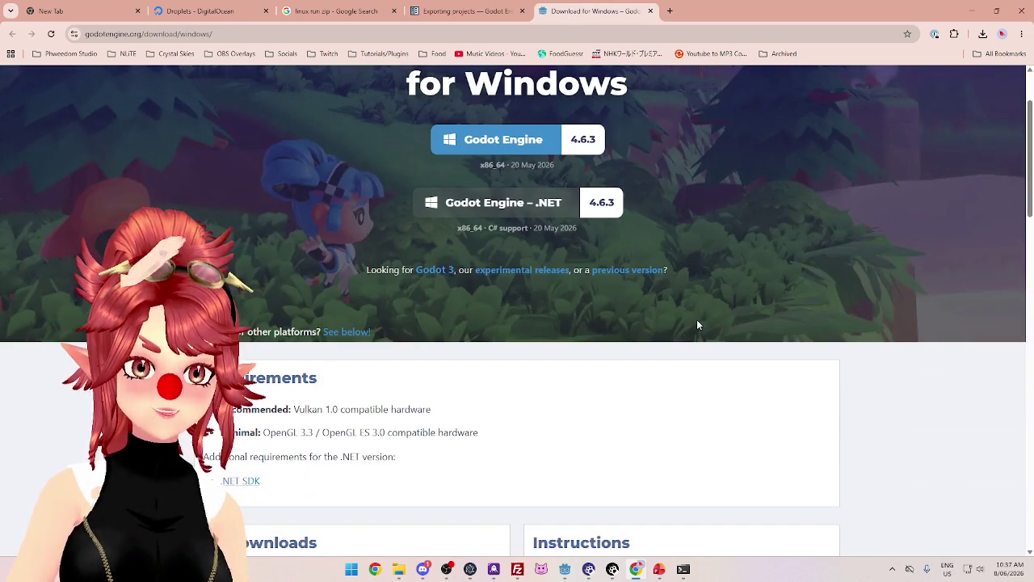
pyautogui.scroll(1, 558, 226)
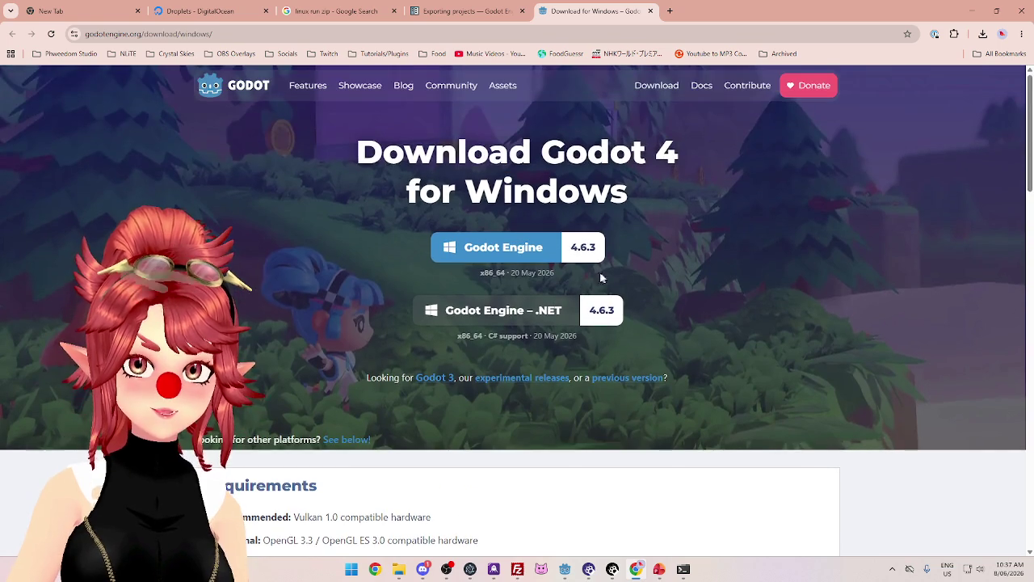
pyautogui.click(972, 10)
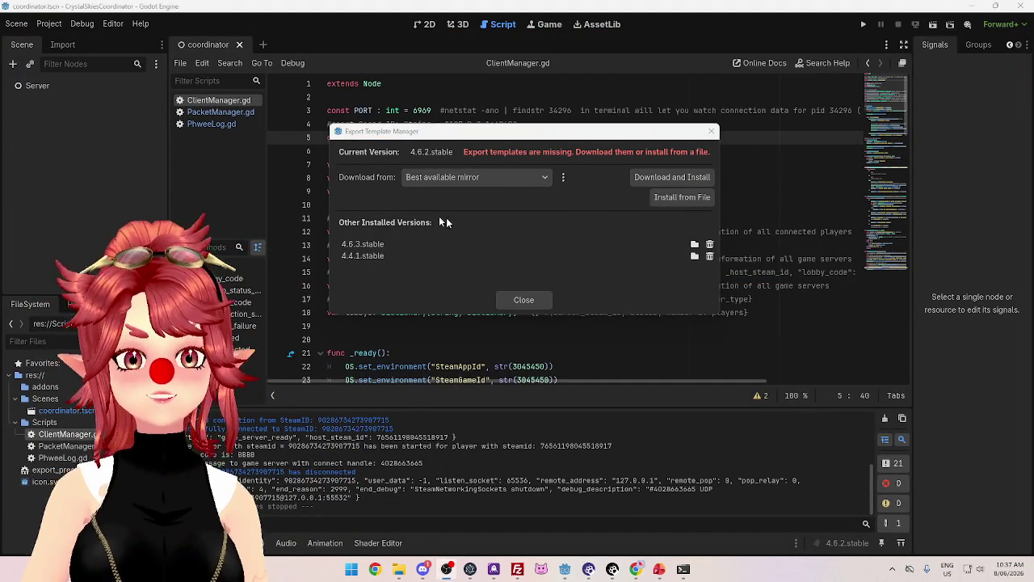
# Start the 4.6.2 template download, glance at the Exporting projects docs, then hide Chrome again
pyautogui.click(665, 180)
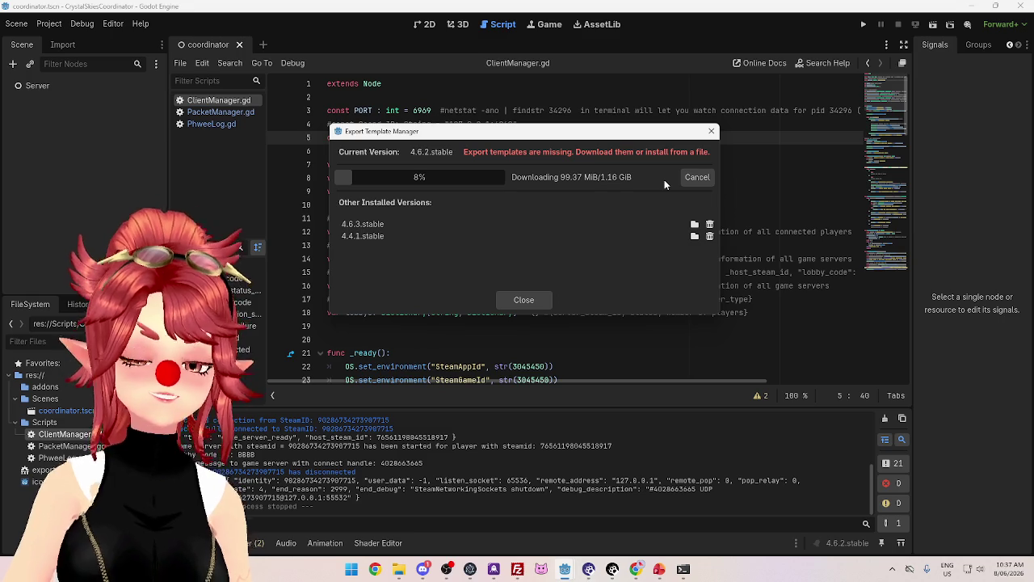
pyautogui.click(636, 568)
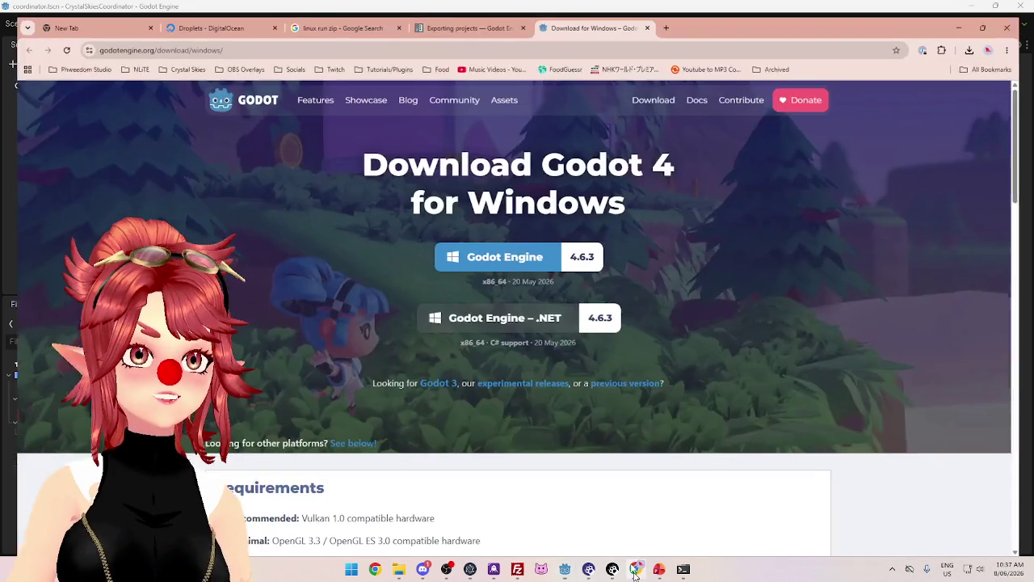
pyautogui.click(465, 11)
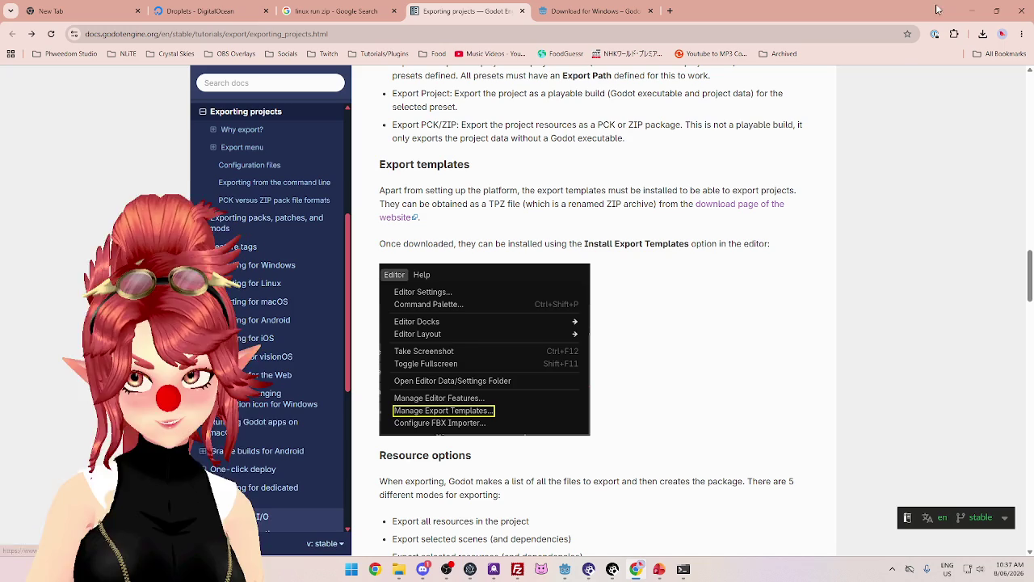
pyautogui.click(972, 16)
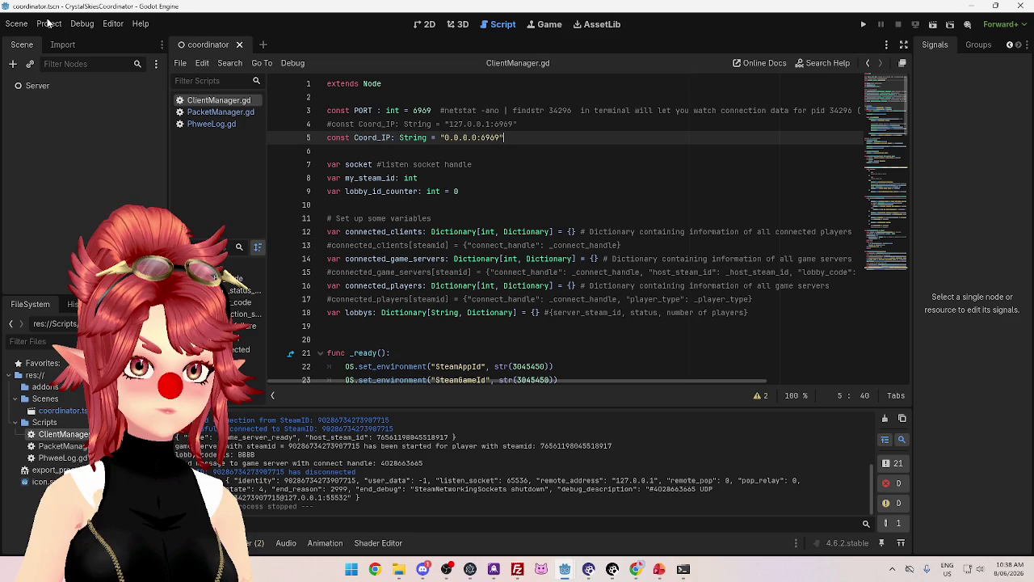
# Close the coordinator project's Export Template Manager and open the Project Export dialog
pyautogui.moveTo(564, 572)
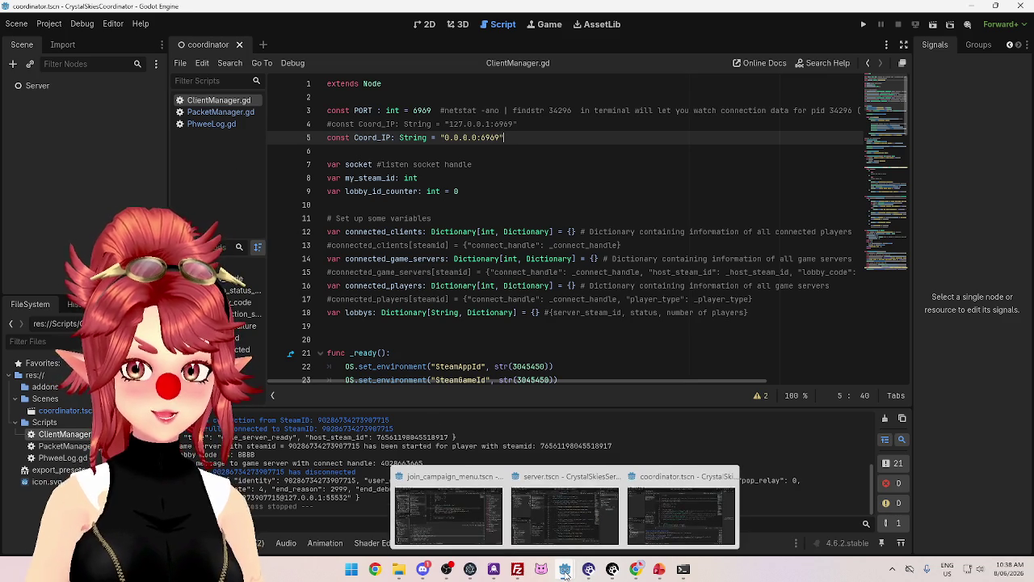
pyautogui.click(671, 483)
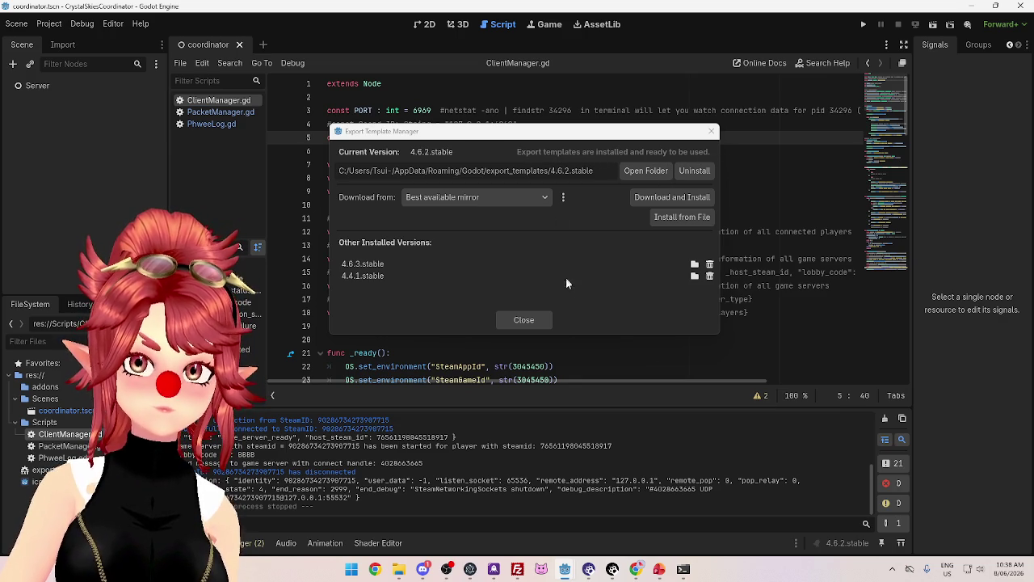
pyautogui.click(545, 318)
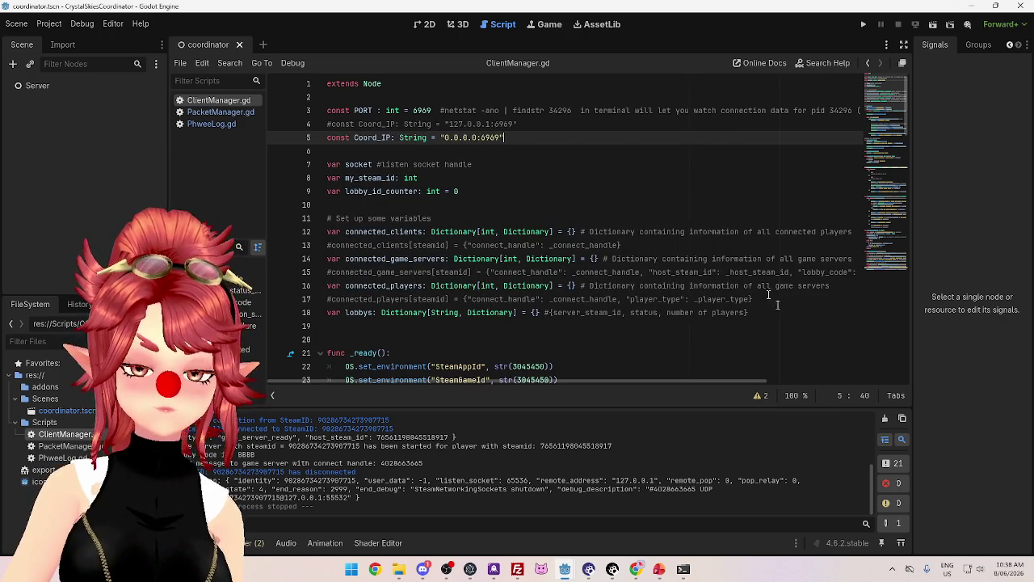
pyautogui.click(48, 23)
pyautogui.click(57, 87)
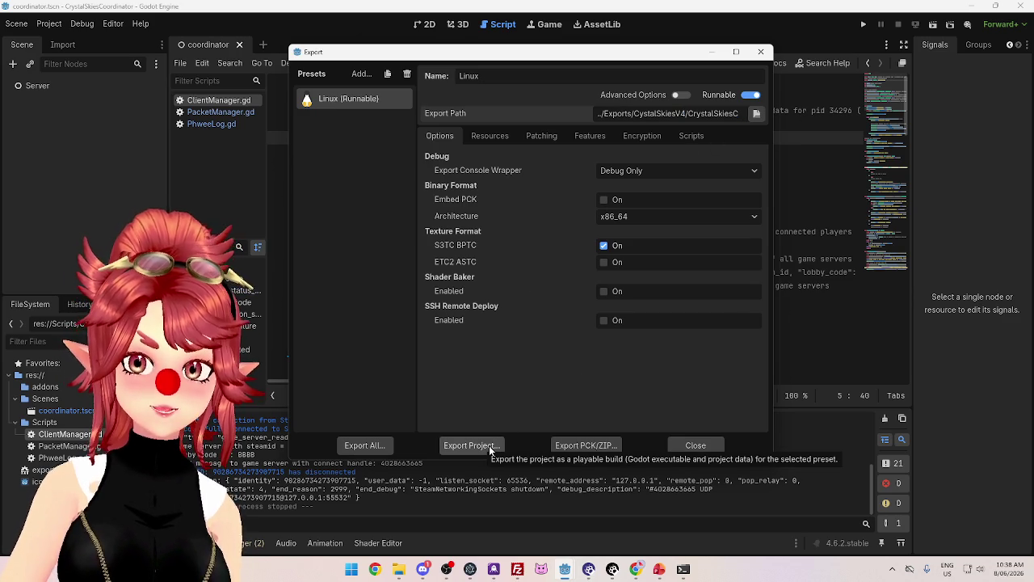
# Export the Linux build over the existing CrystalSkiesV4_0.0.0.zip, confirming the overwrite
pyautogui.click(489, 446)
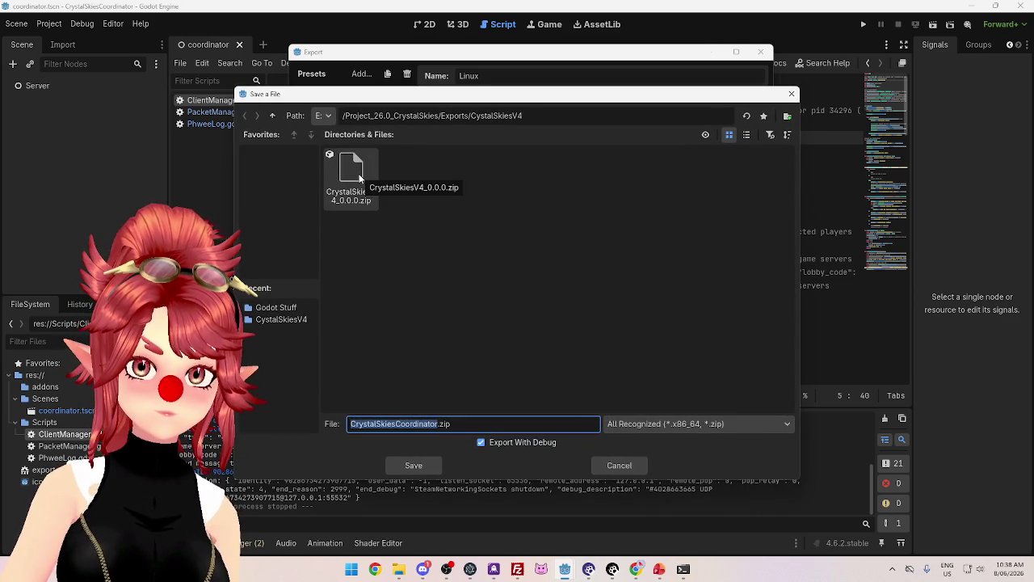
pyautogui.click(360, 178)
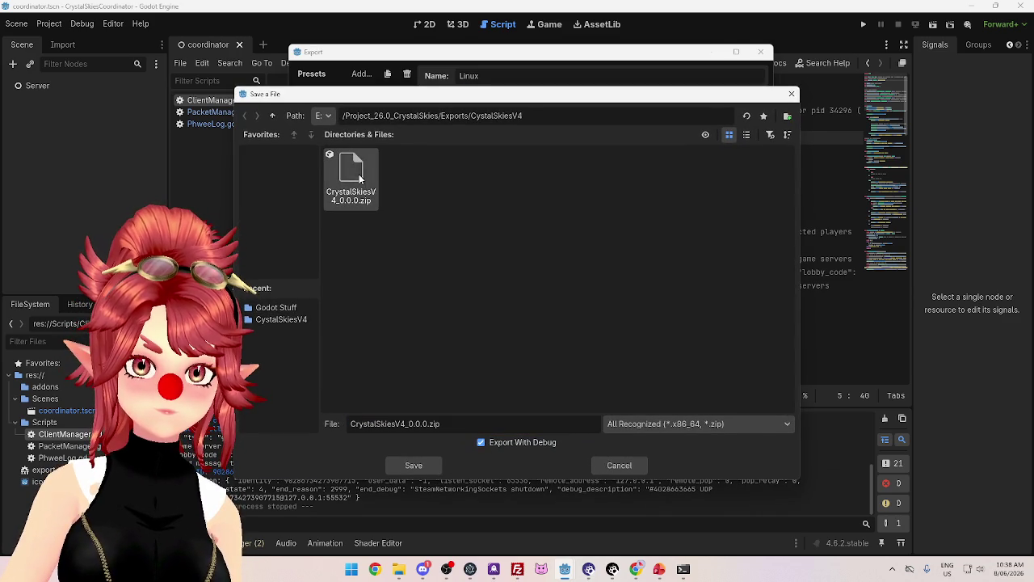
pyautogui.click(420, 471)
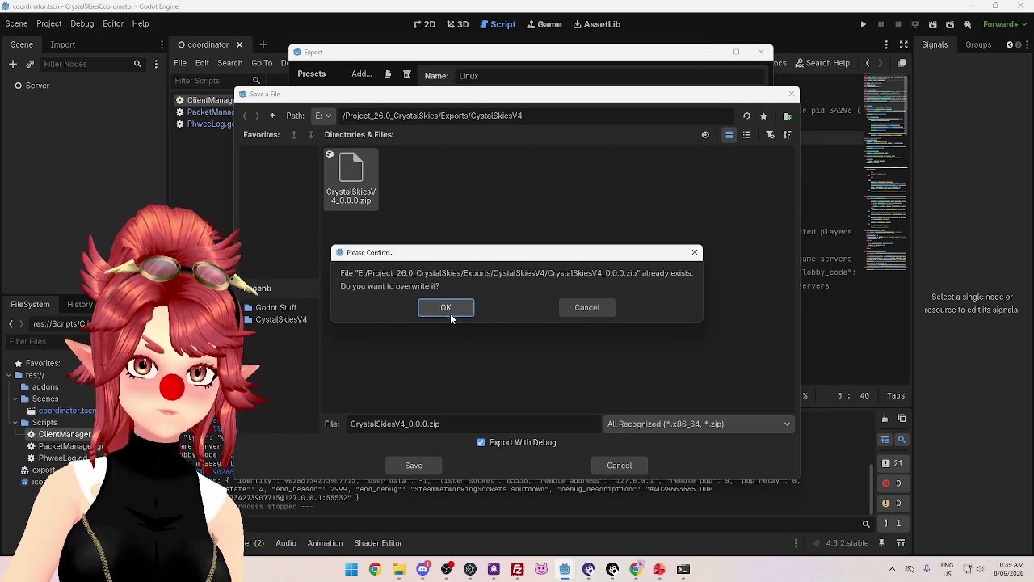
pyautogui.click(450, 313)
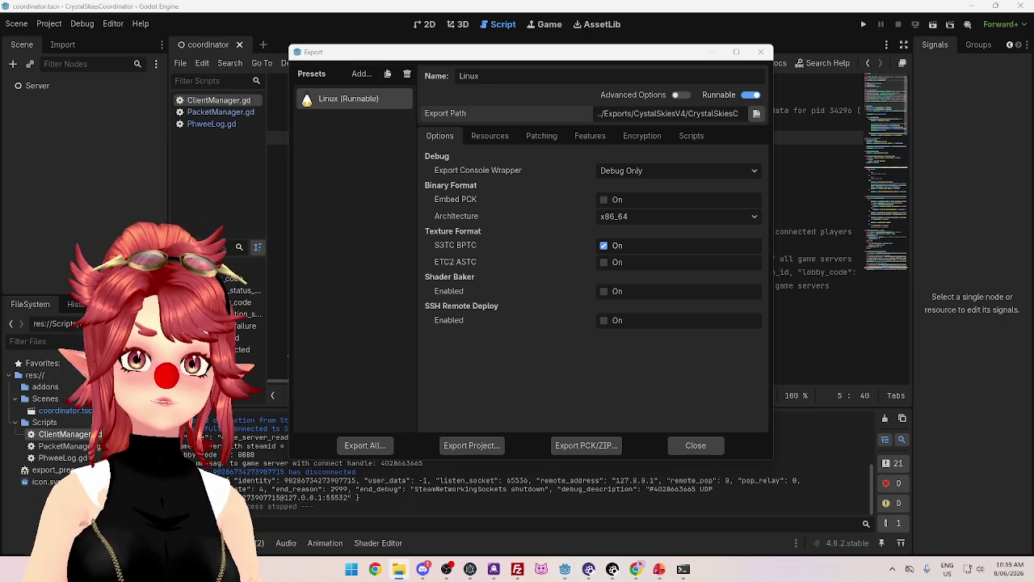
# Drag CrystalSkiesV4_0.0.0.zip from Explorer into the remote crystal-skies-4 folder in FileZilla
pyautogui.click(398, 569)
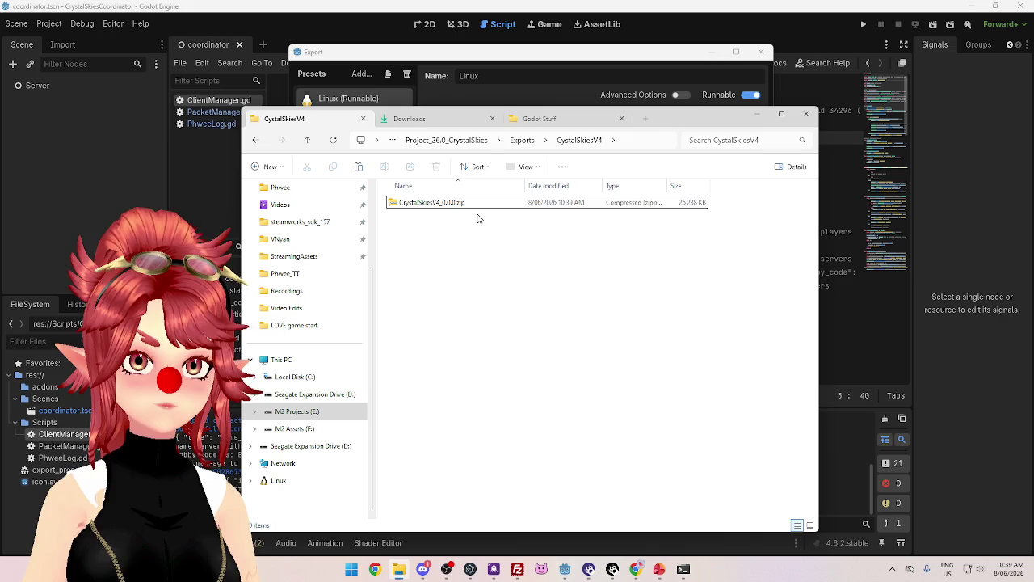
pyautogui.moveTo(717, 121); pyautogui.dragTo(718, 88)
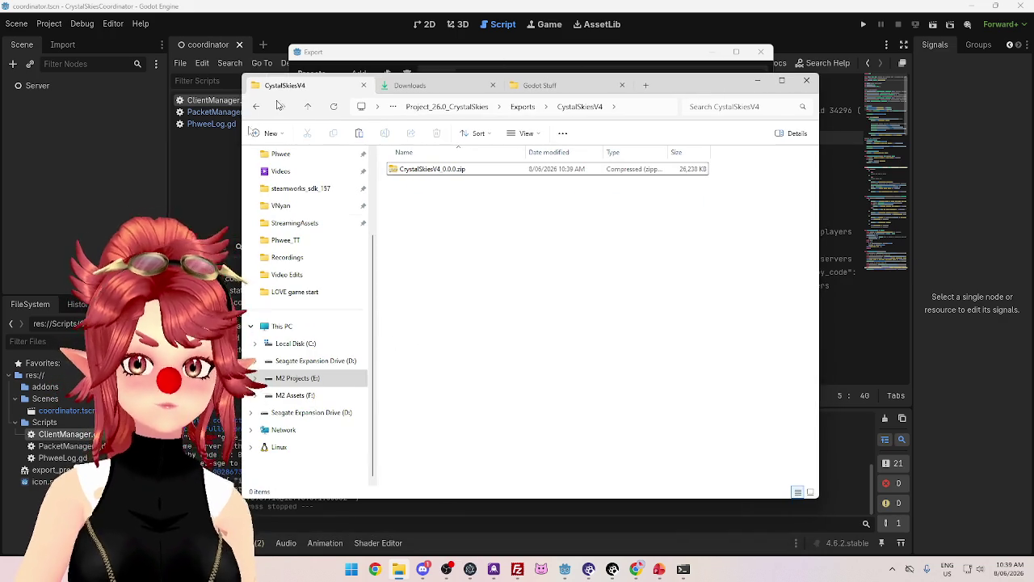
pyautogui.click(522, 570)
pyautogui.click(397, 570)
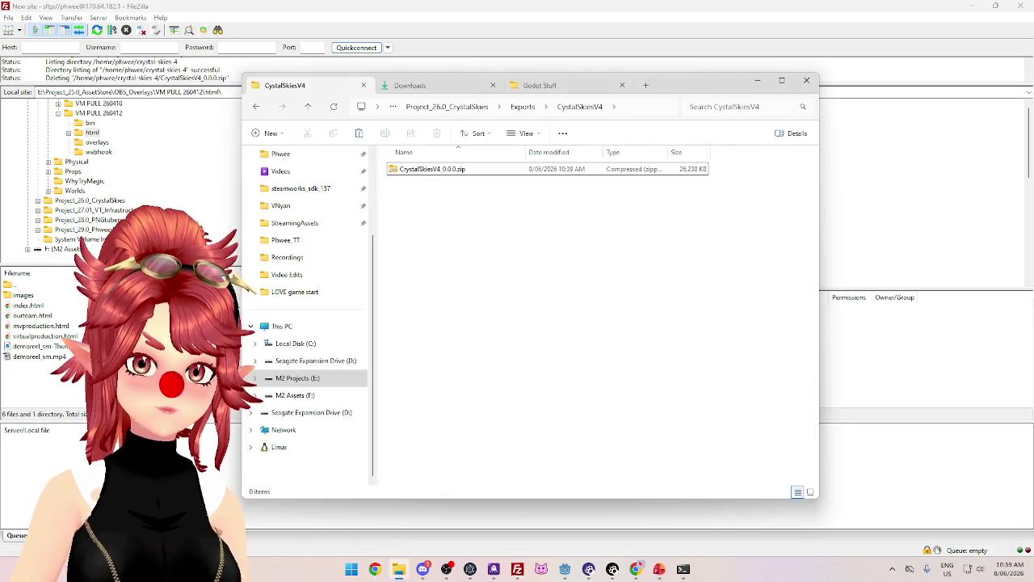
pyautogui.moveTo(711, 89); pyautogui.dragTo(711, 0)
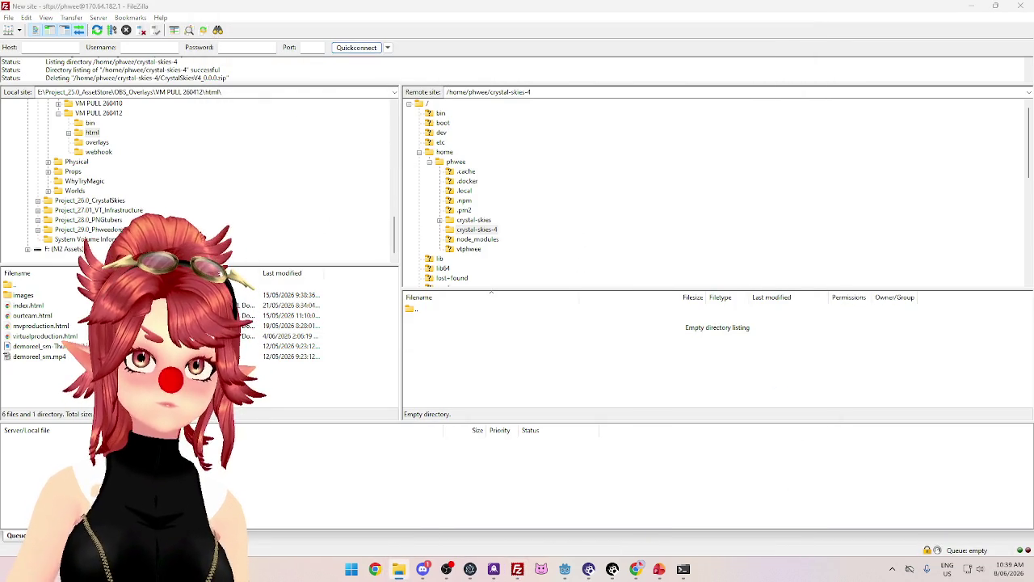
pyautogui.moveTo(463, 411)
pyautogui.mouseDown()
pyautogui.moveTo(453, 340)
pyautogui.moveTo(453, 353)
pyautogui.mouseUp()
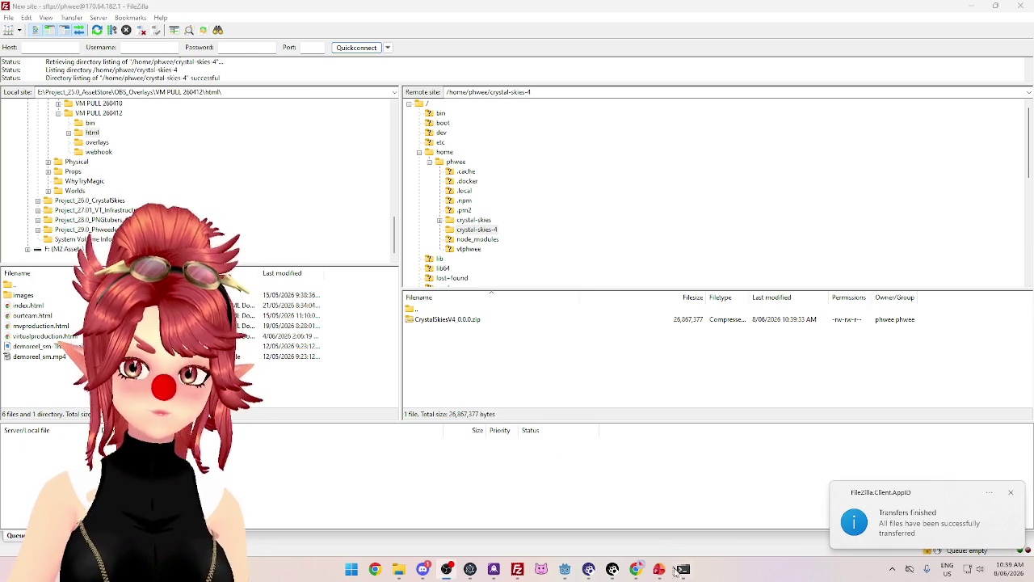
# List the crystal-skies-4 folder with ls and recall the earlier unzip command
pyautogui.moveTo(683, 569)
pyautogui.click(683, 525)
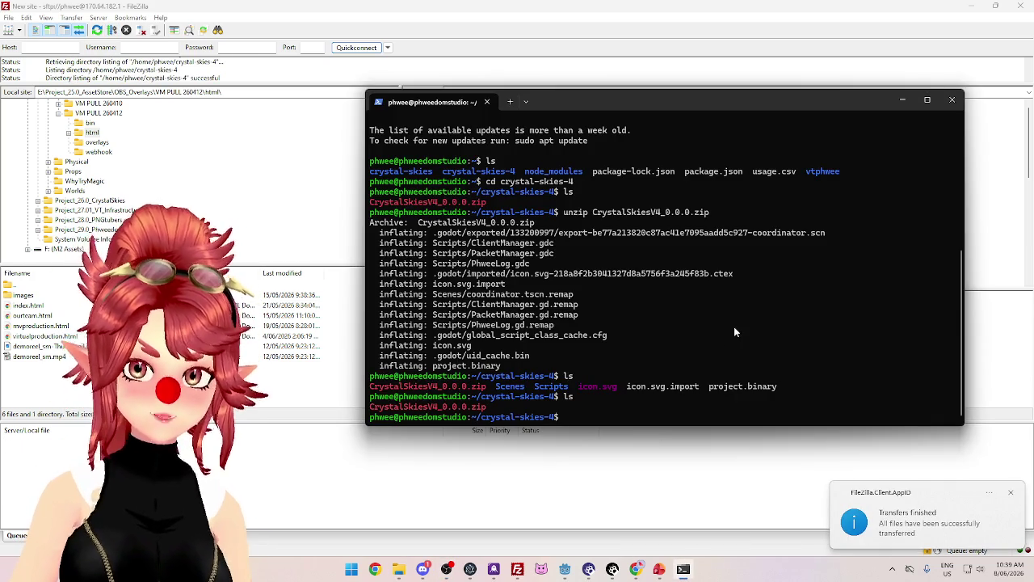
pyautogui.write('ls')
pyautogui.press('Return')
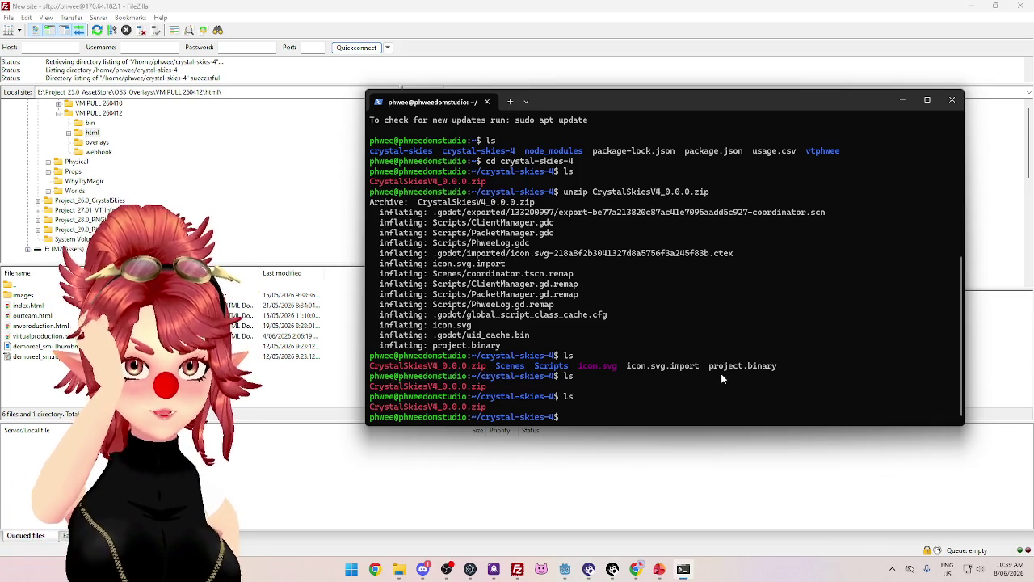
pyautogui.press('Up')
pyautogui.press('Up')
pyautogui.press('Up')
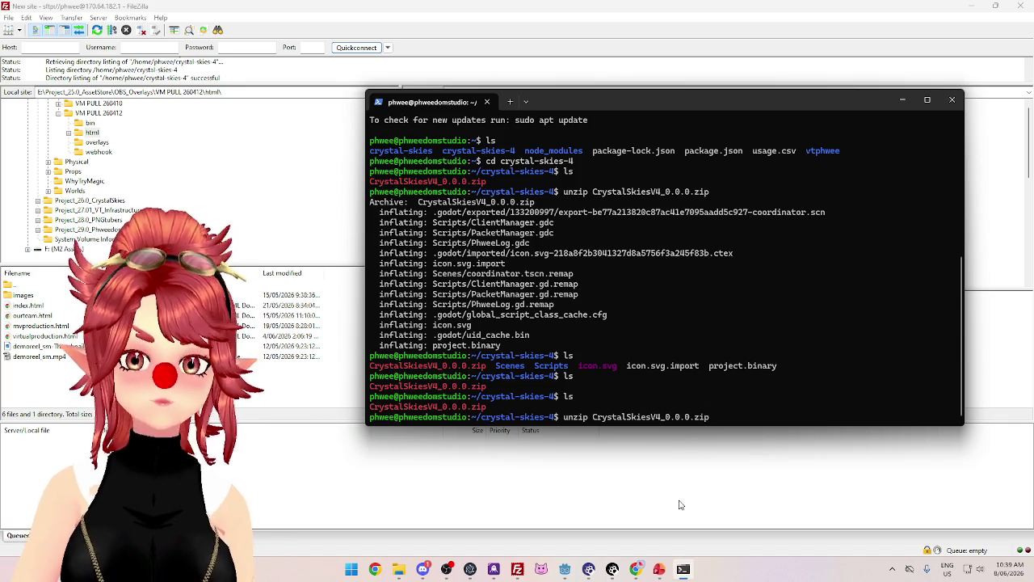
pyautogui.click(635, 572)
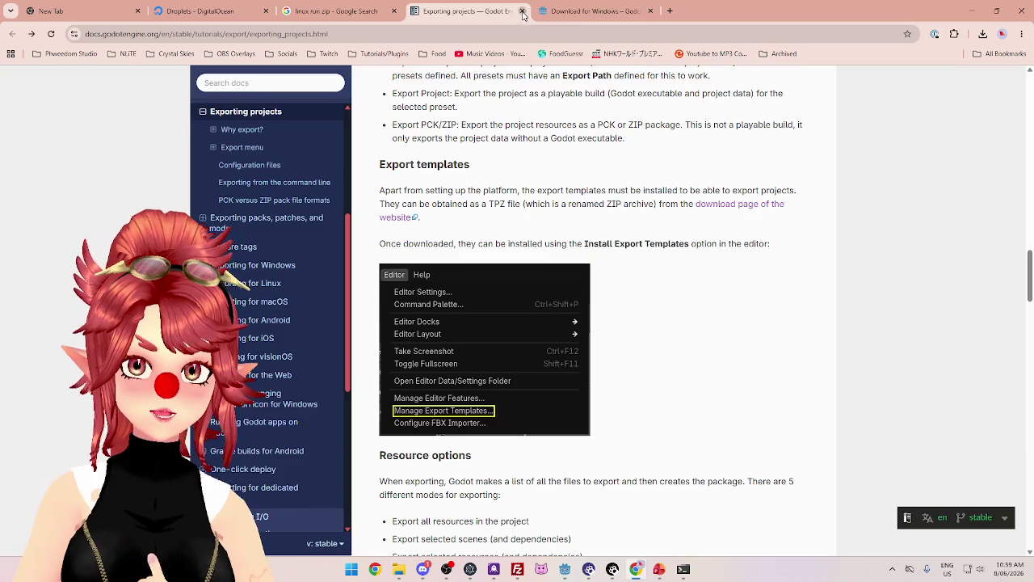
# Close the Exporting projects tab, skim the 'linux run zip' results, and minimize Chrome
pyautogui.click(522, 12)
pyautogui.scroll(-1, 407, 334)
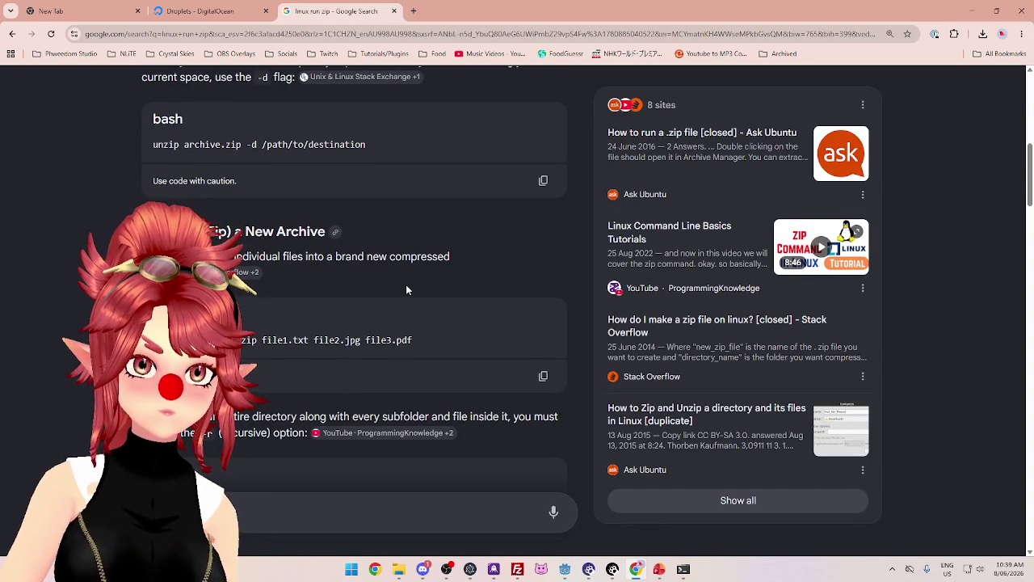
pyautogui.scroll(-2, 407, 289)
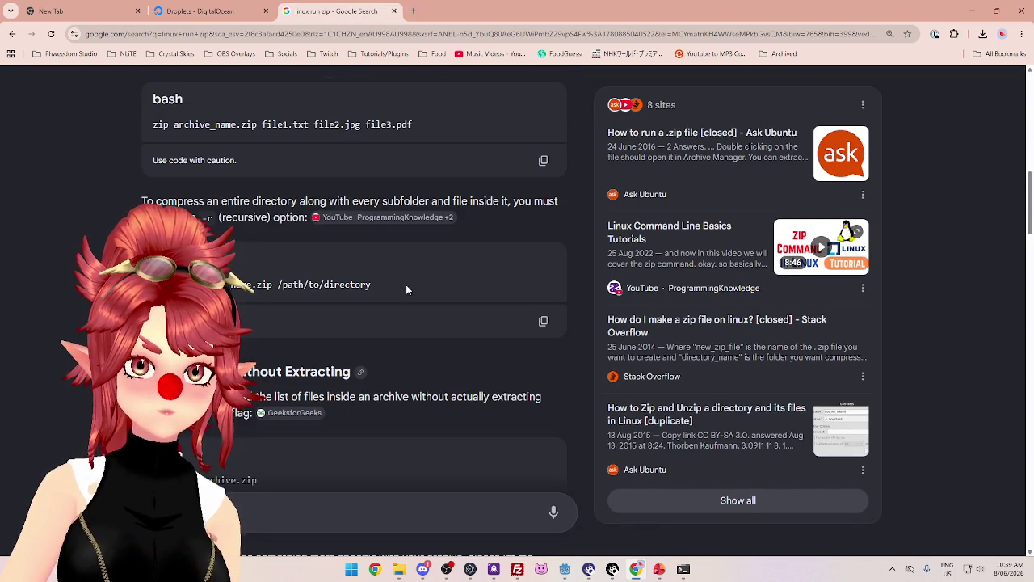
pyautogui.scroll(3, 405, 284)
pyautogui.scroll(-3, 412, 268)
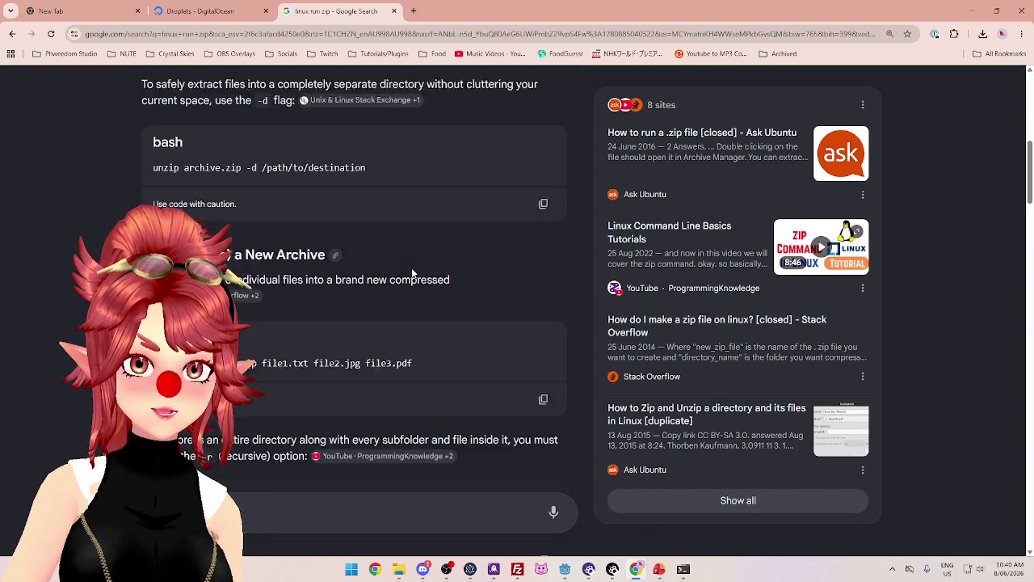
pyautogui.scroll(3, 365, 347)
pyautogui.click(972, 12)
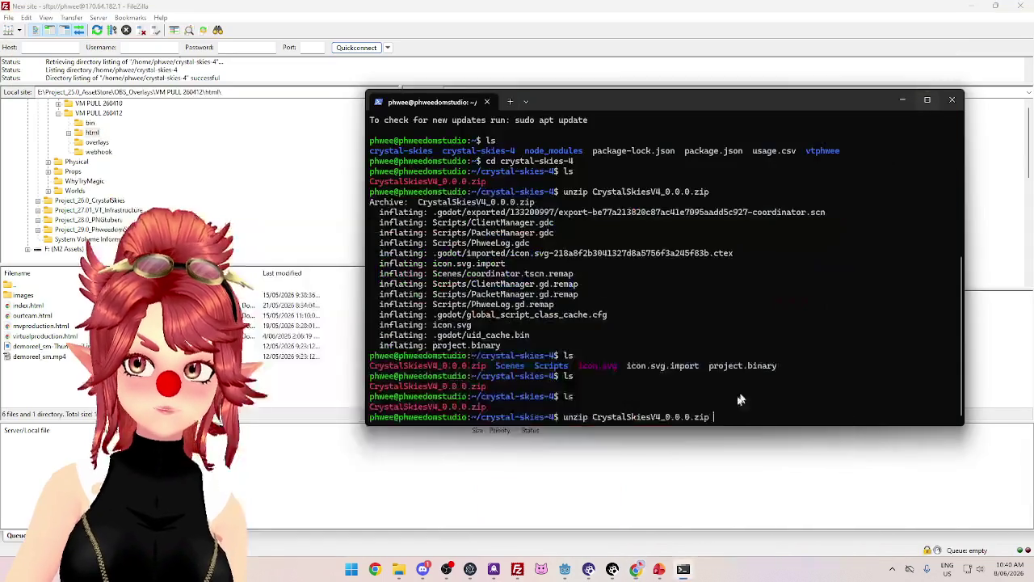
# Unzip to /CrystalSkiesV4_0.0.0, then rerun with the relative destination CrystalSkiesV4_0.0.0
pyautogui.write('/')
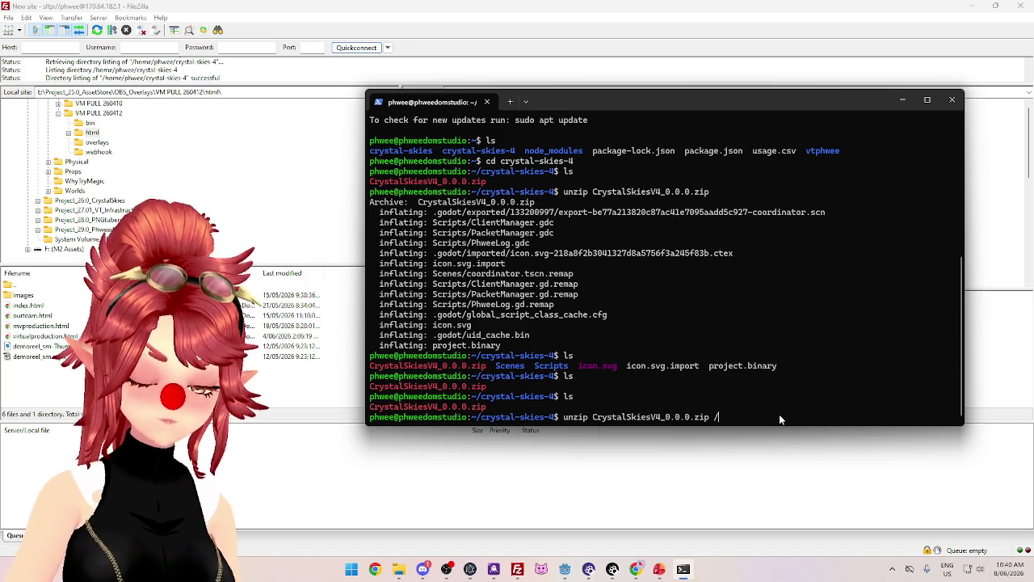
pyautogui.write('CrystalSkies')
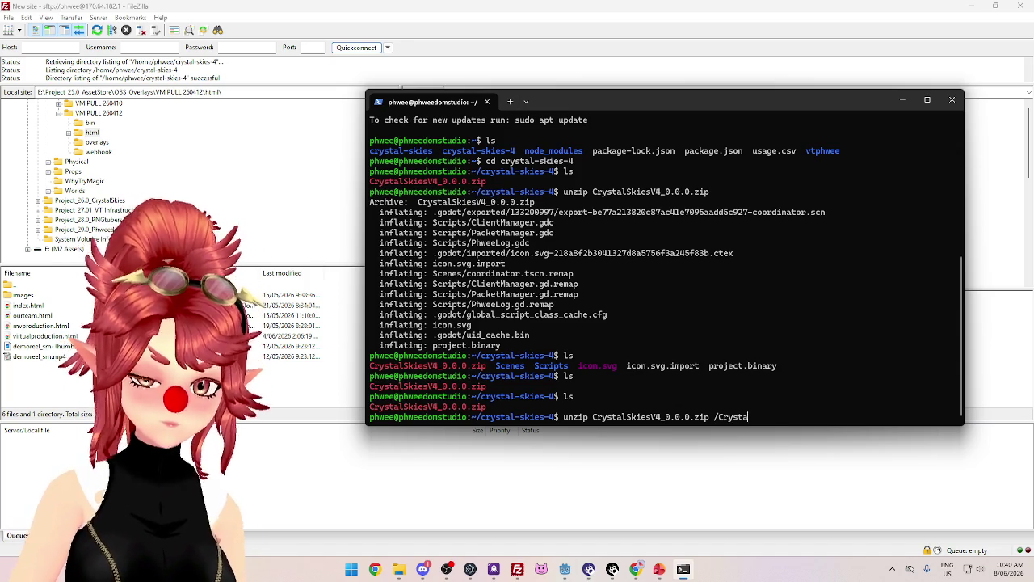
pyautogui.write('V4')
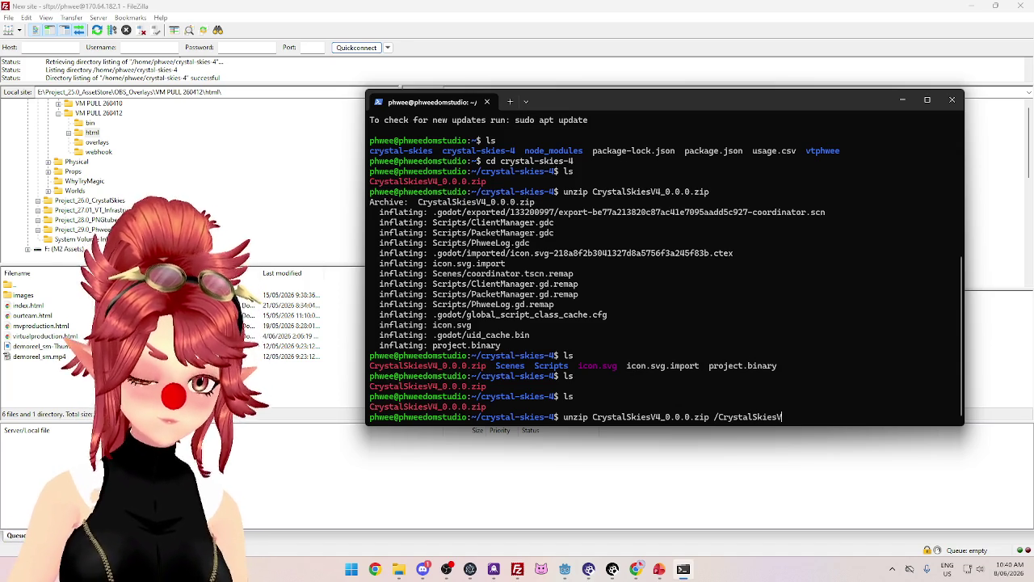
pyautogui.write('_0.0.0')
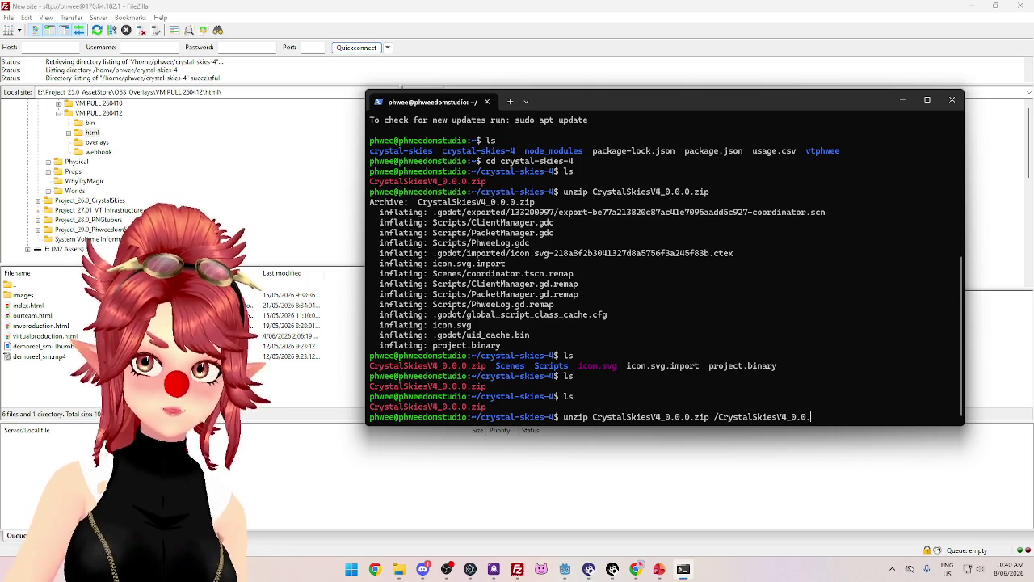
pyautogui.press('Return')
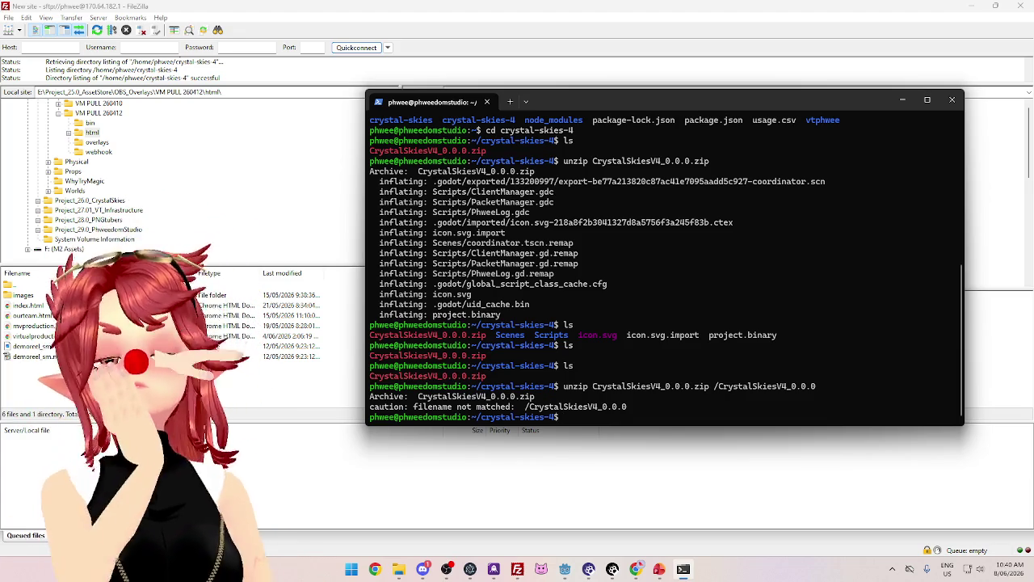
pyautogui.write('mk')
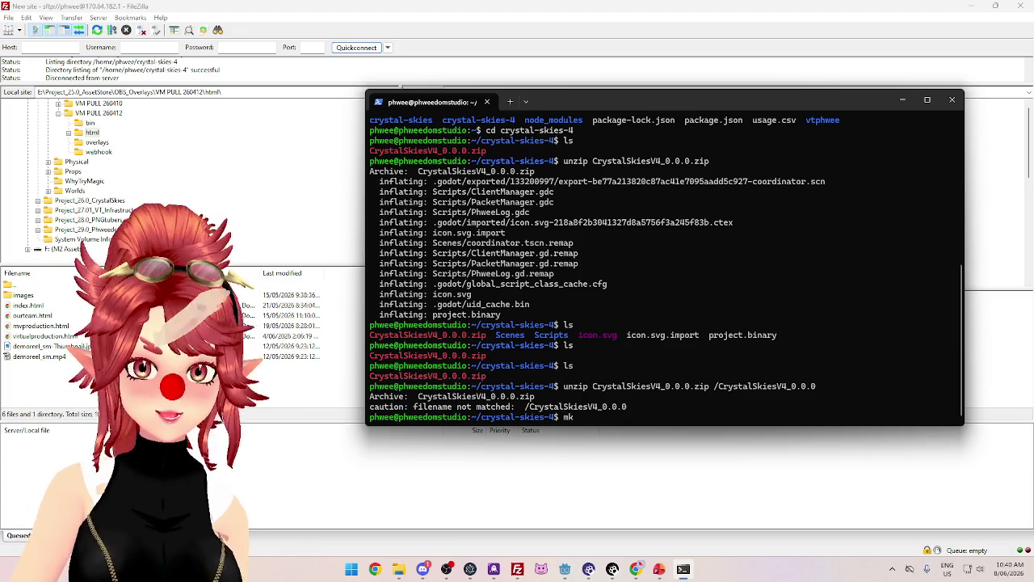
pyautogui.press('BackSpace')
pyautogui.press('BackSpace')
pyautogui.press('BackSpace')
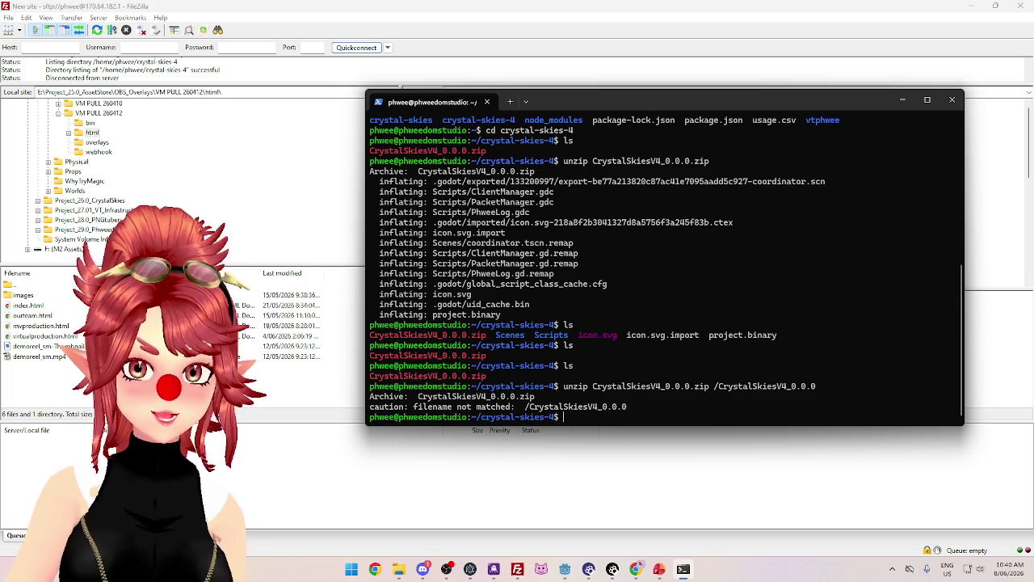
pyautogui.press('Up')
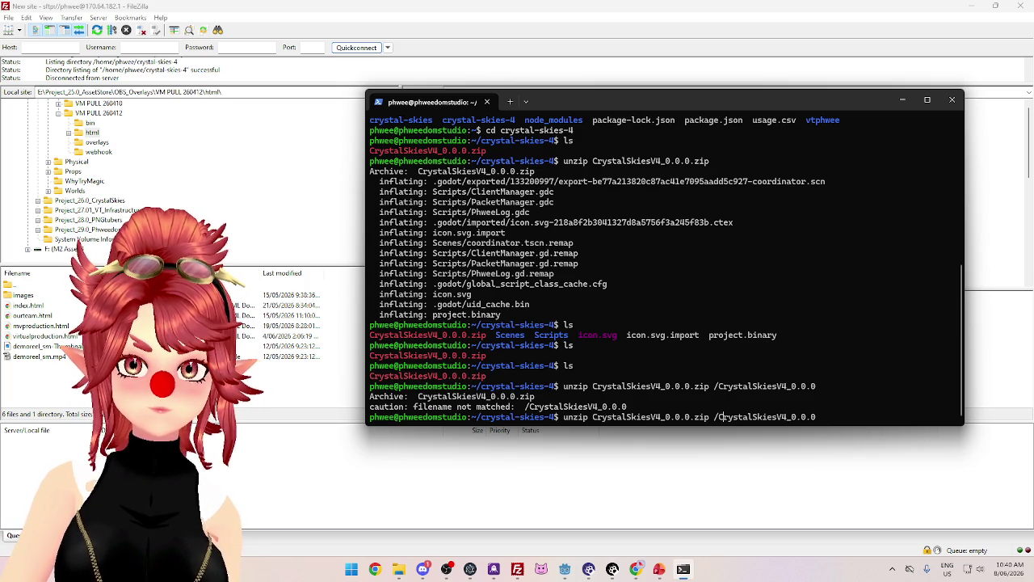
pyautogui.press('BackSpace')
pyautogui.press('Return')
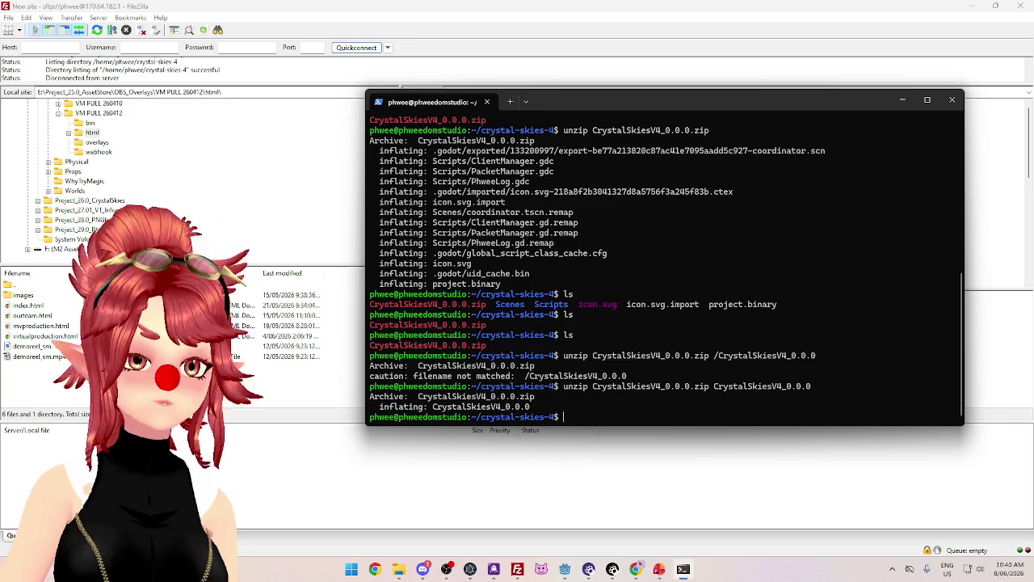
# List the folder and try to cd into CrystalSkiesV4_0.0.0, which is a file
pyautogui.write('ls')
pyautogui.press('Return')
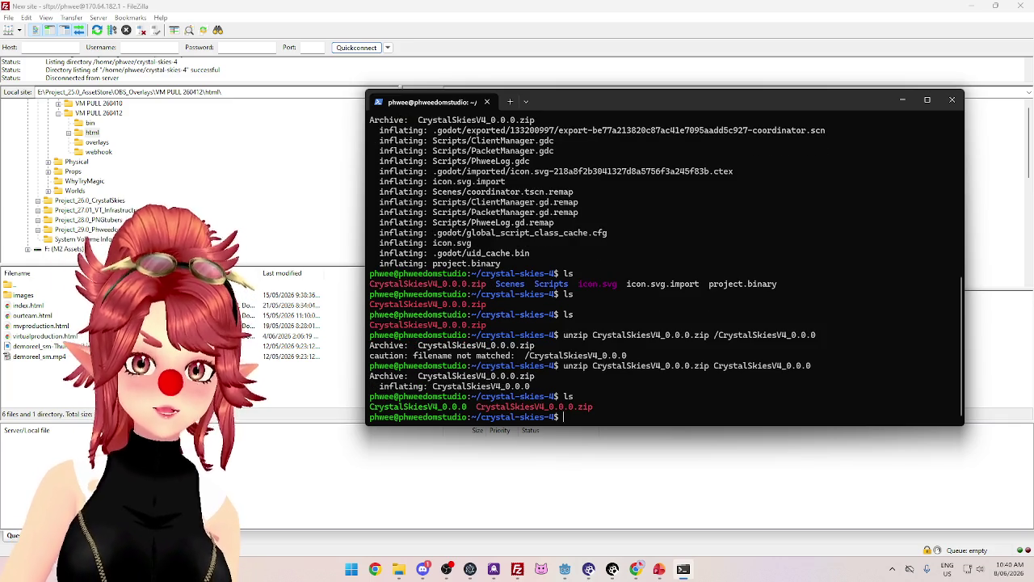
pyautogui.write('cd')
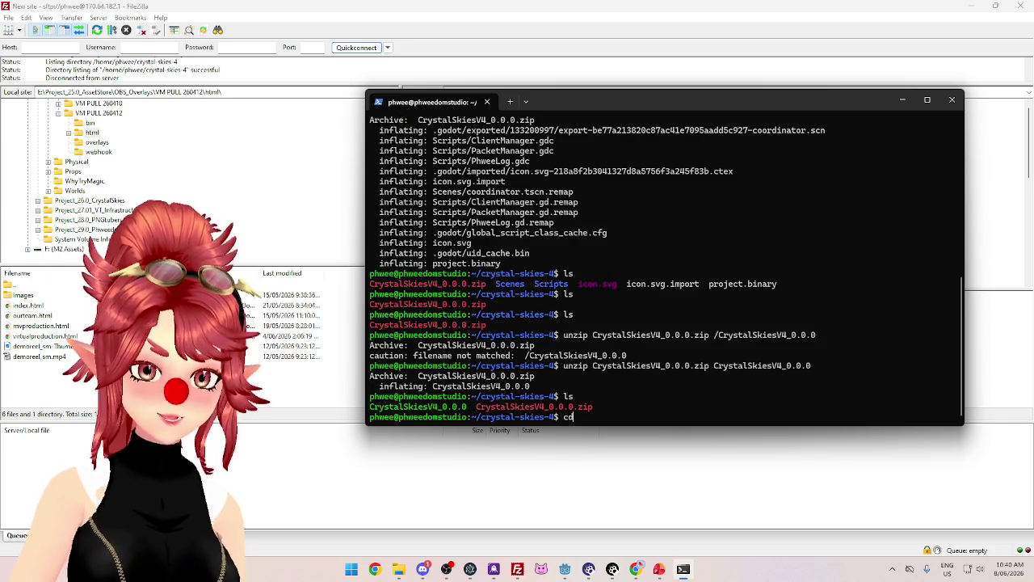
pyautogui.write(' Cryst')
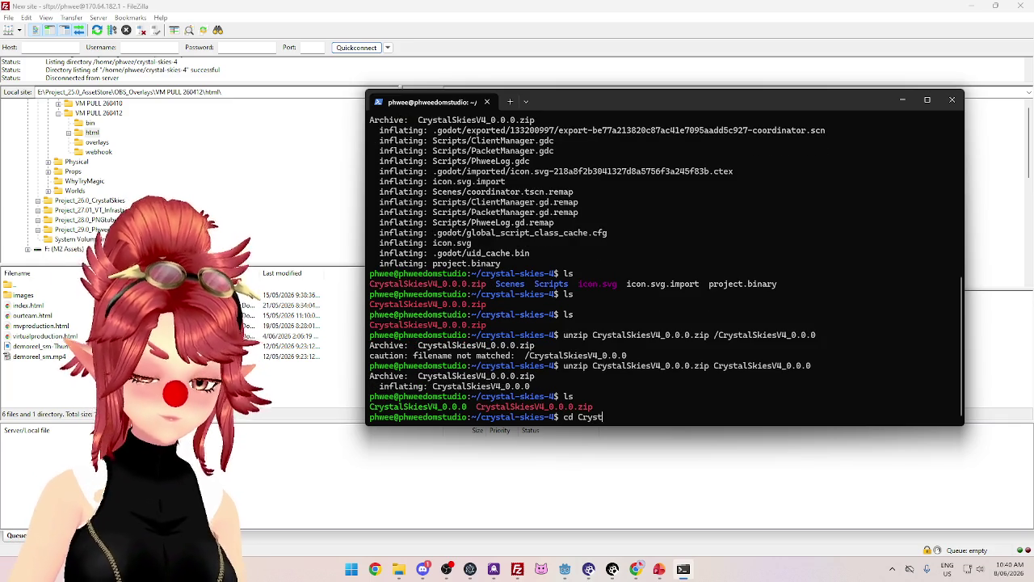
pyautogui.write('alSkiesV4')
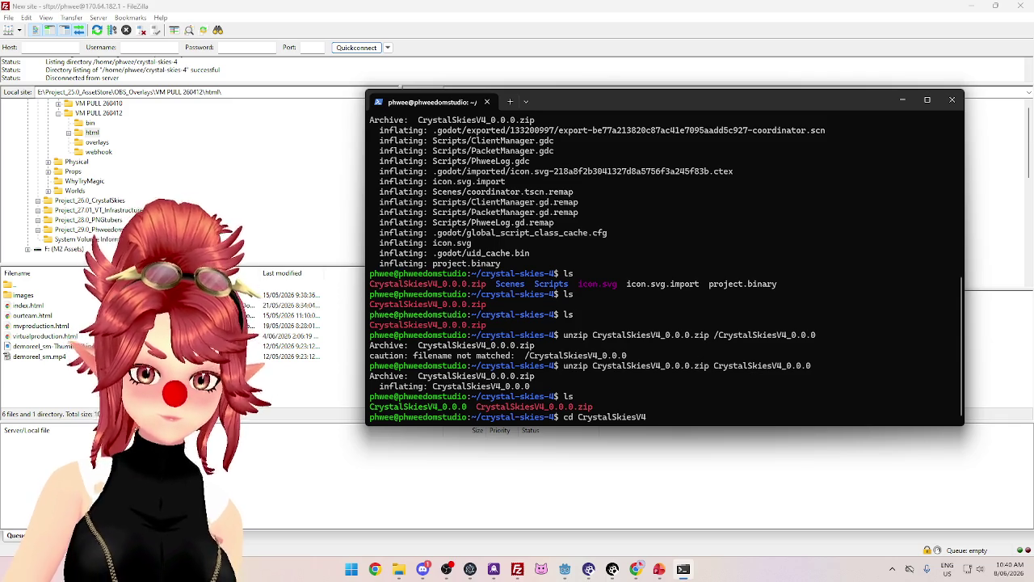
pyautogui.write('_0.0.0')
pyautogui.press('Return')
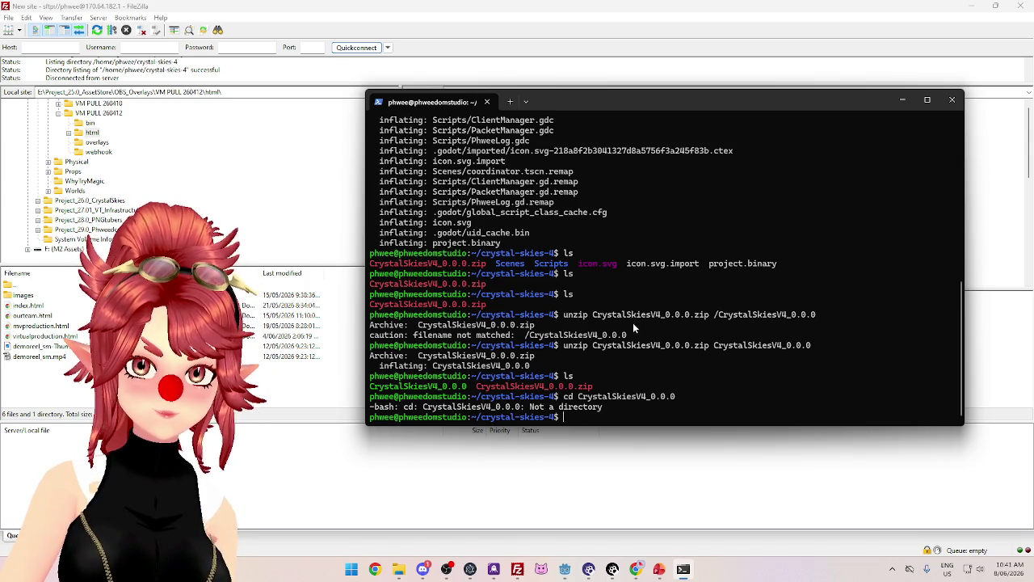
pyautogui.scroll(5, 450, 391)
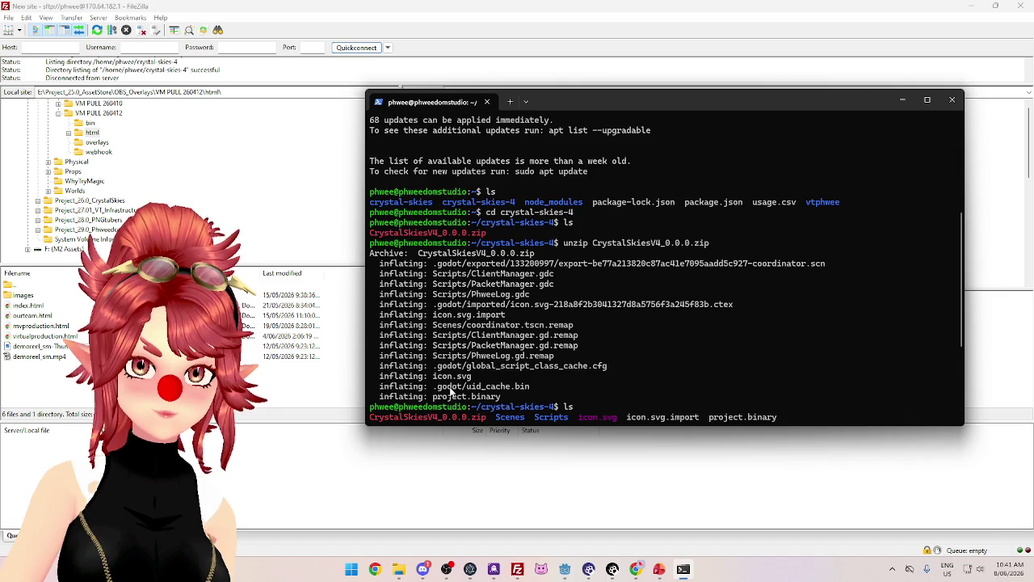
pyautogui.scroll(-5, 450, 391)
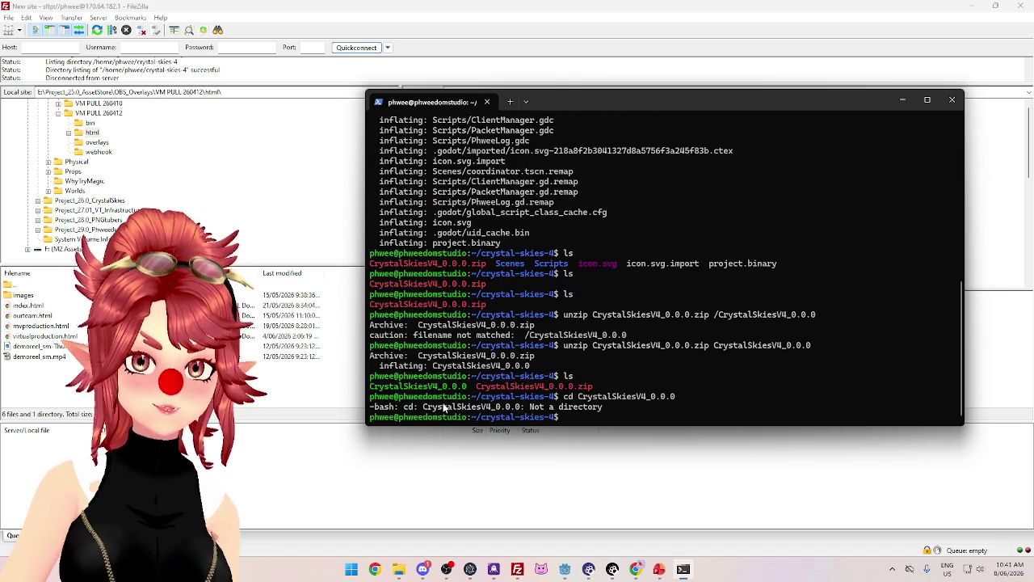
pyautogui.moveTo(731, 103); pyautogui.dragTo(728, 84)
pyautogui.scroll(5, 631, 319)
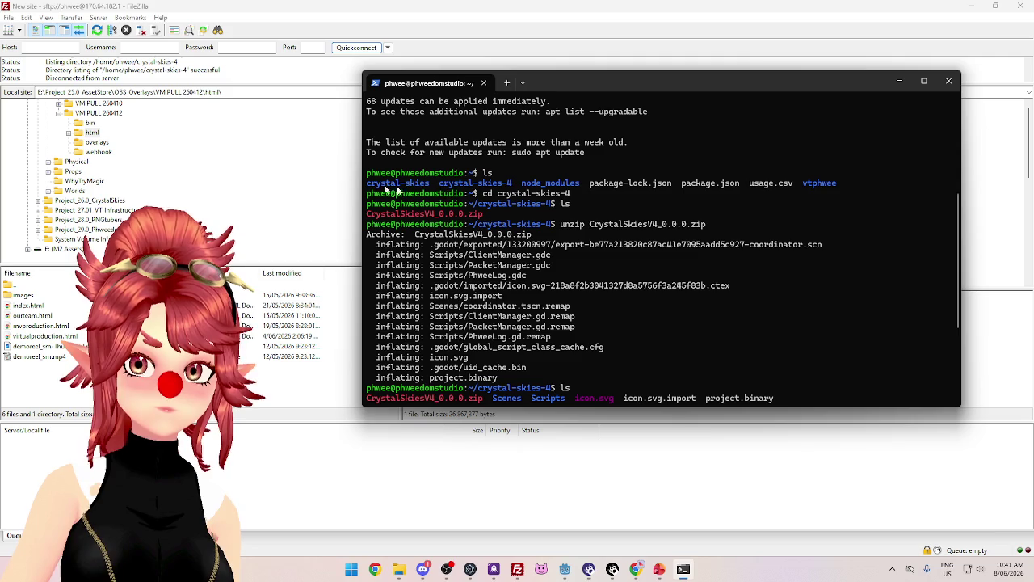
pyautogui.scroll(-4, 573, 200)
pyautogui.write('cd CrystalSkiesV4_0.0.0')
pyautogui.press('Return')
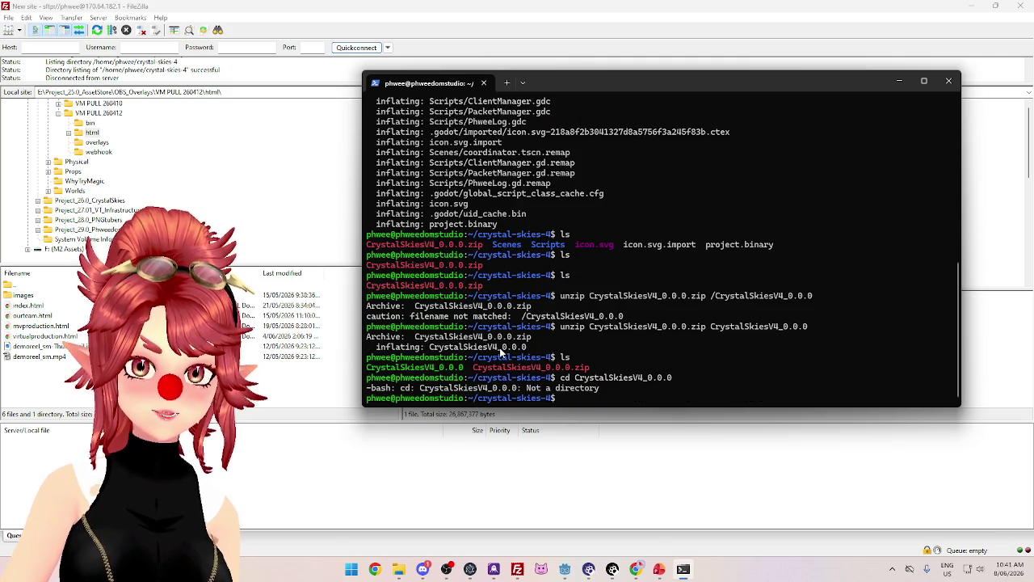
pyautogui.click(558, 514)
# Refresh the server listing and compare the sizes of CrystalSkiesV4_0.0.0 and CrystalSkiesV4_0.0.0.zip, then bring up File Explorer
pyautogui.click(97, 30)
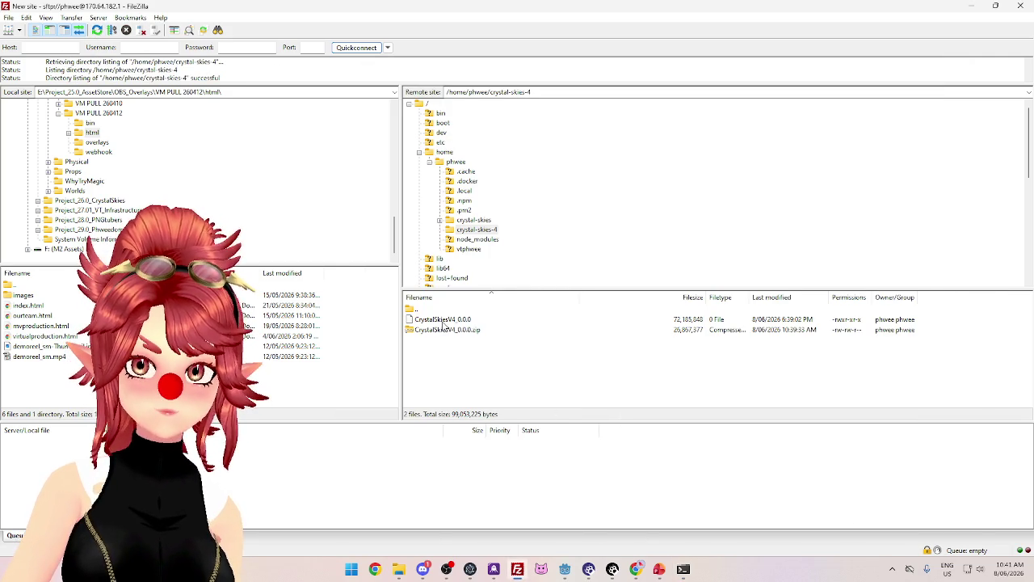
pyautogui.click(443, 321)
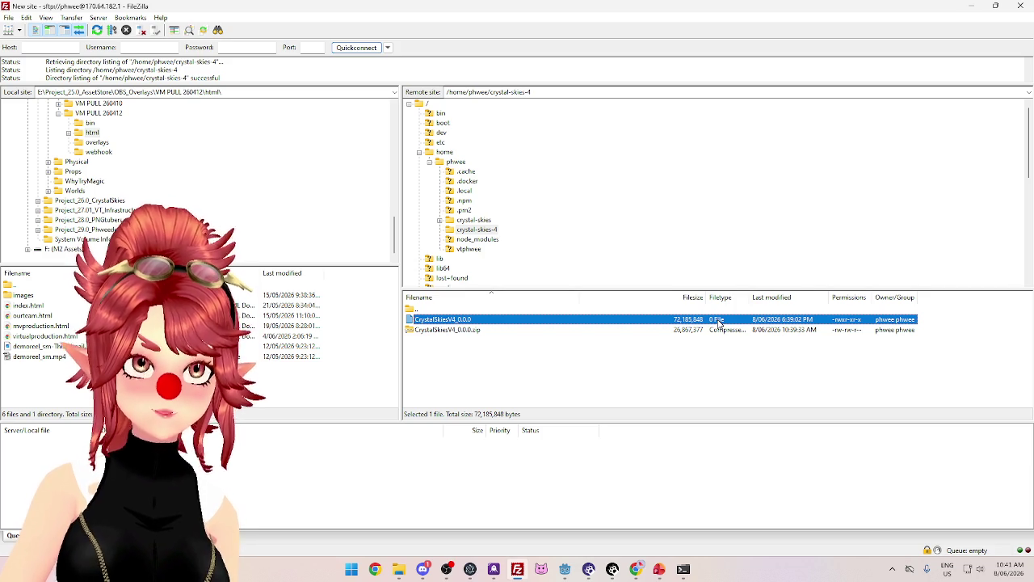
pyautogui.click(493, 373)
pyautogui.click(455, 323)
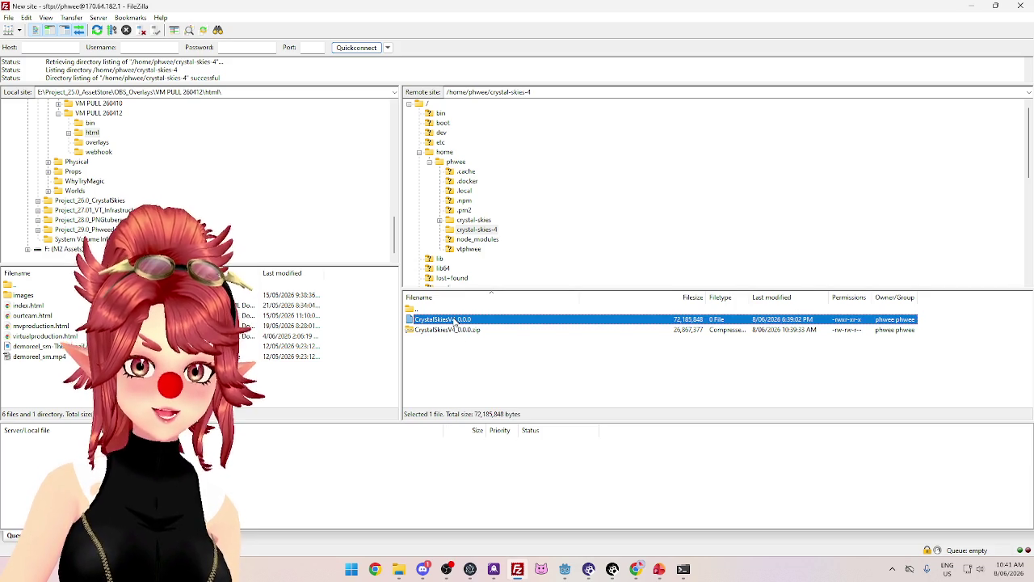
pyautogui.click(452, 352)
pyautogui.click(456, 326)
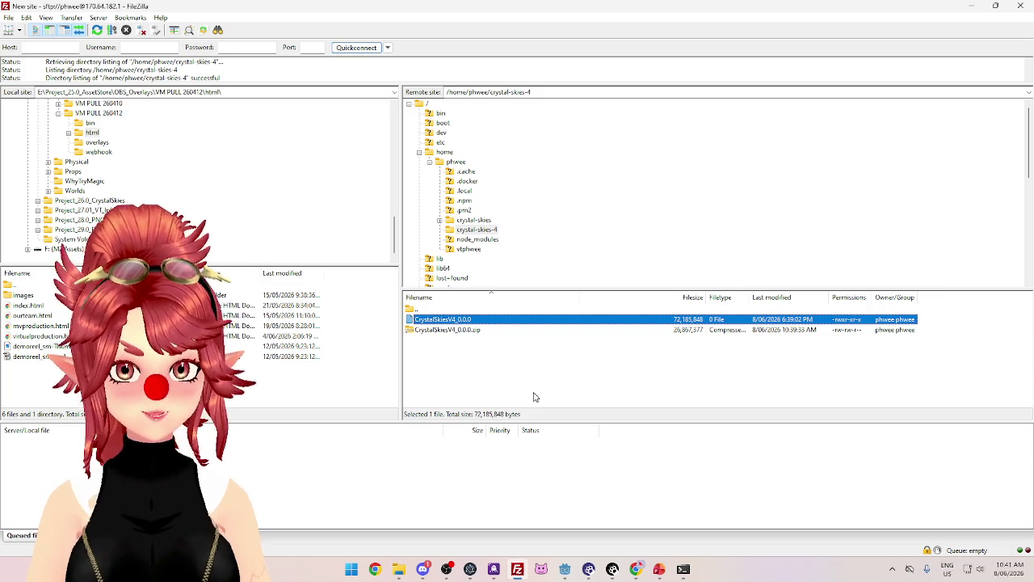
pyautogui.click(475, 370)
pyautogui.click(465, 325)
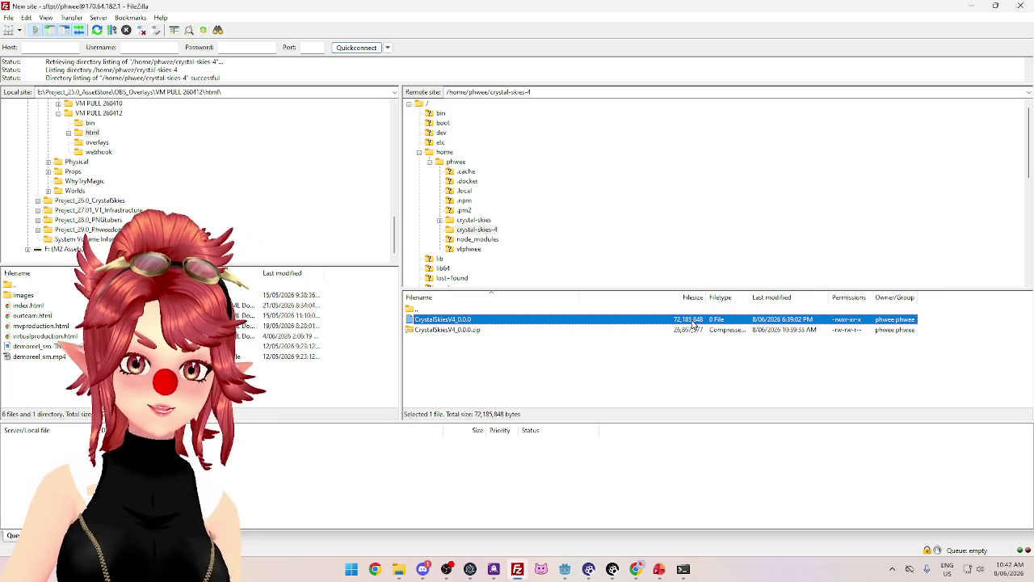
pyautogui.click(563, 330)
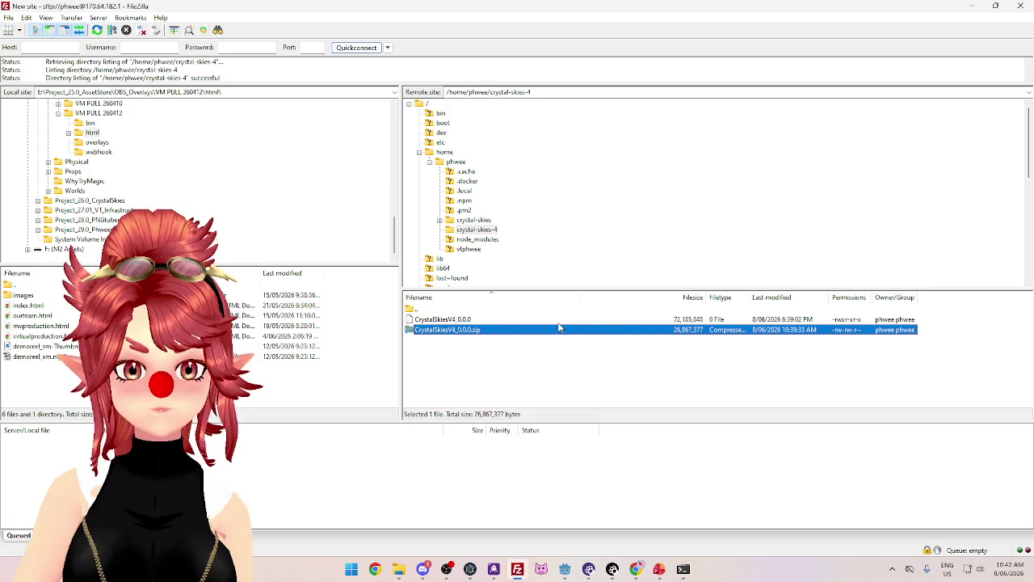
pyautogui.click(559, 320)
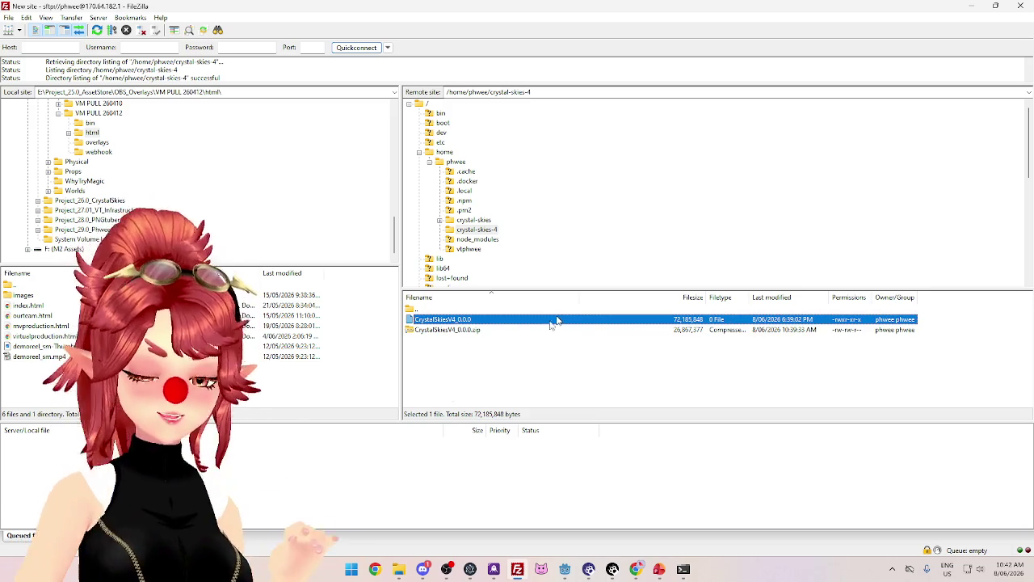
pyautogui.click(398, 569)
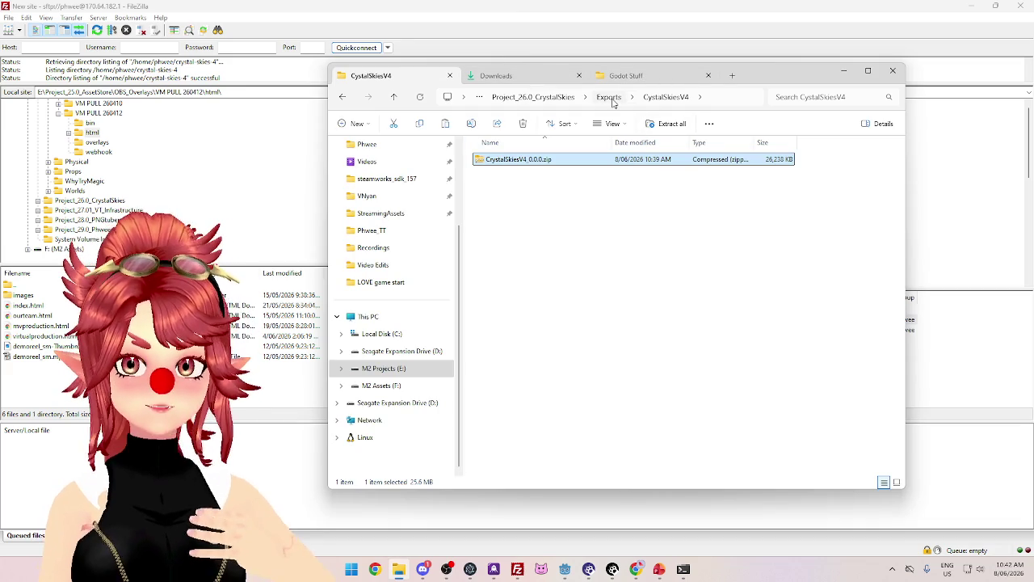
# Browse into the CrystalSkies_Client project and look through its Models folder
pyautogui.click(534, 97)
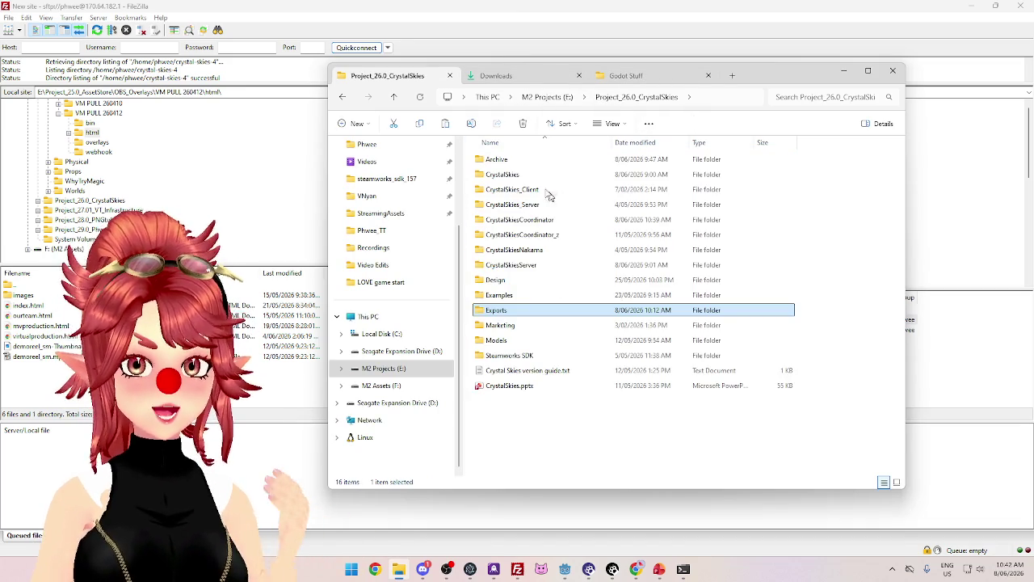
pyautogui.click(513, 191)
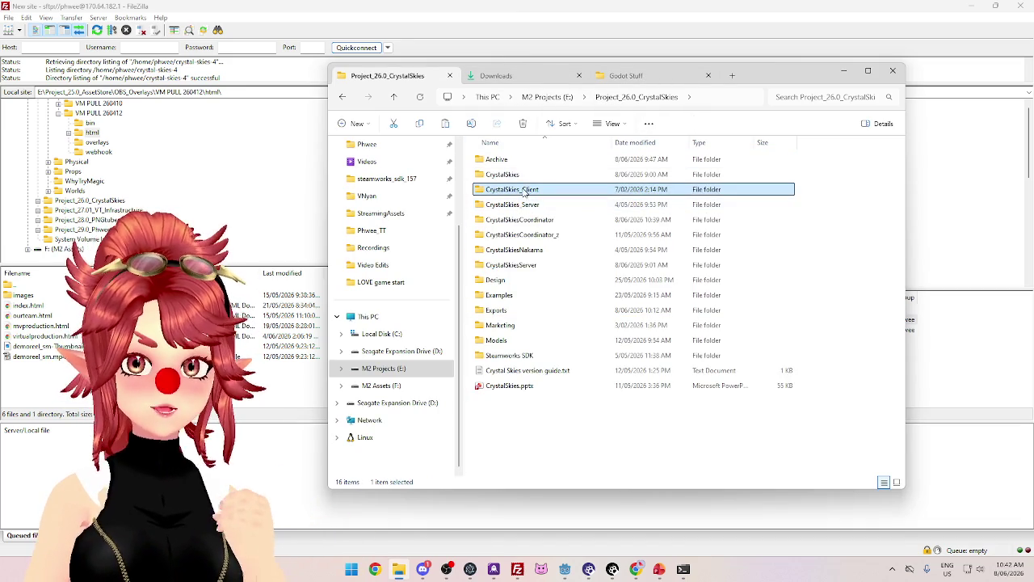
pyautogui.doubleClick(517, 190)
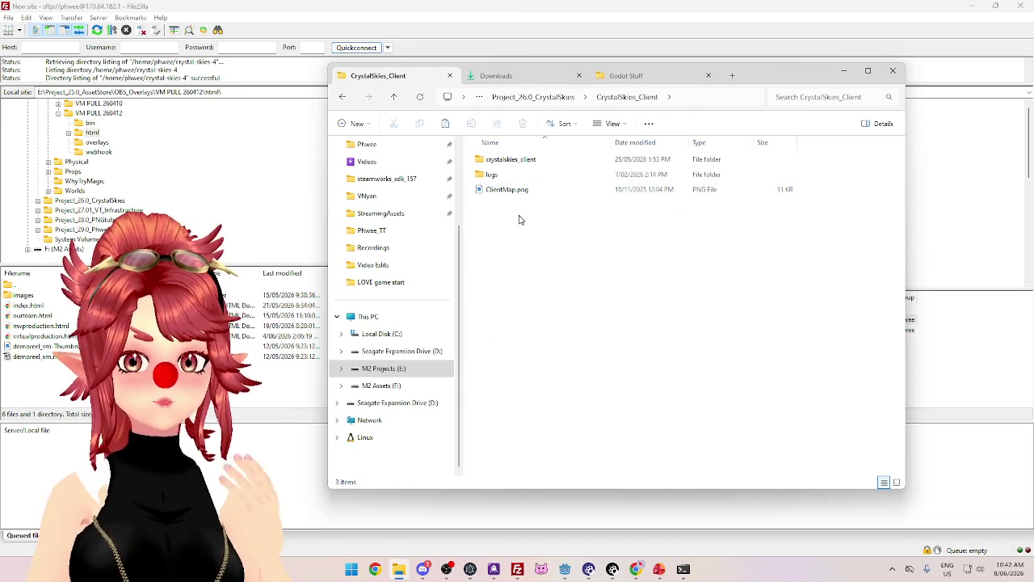
pyautogui.doubleClick(506, 160)
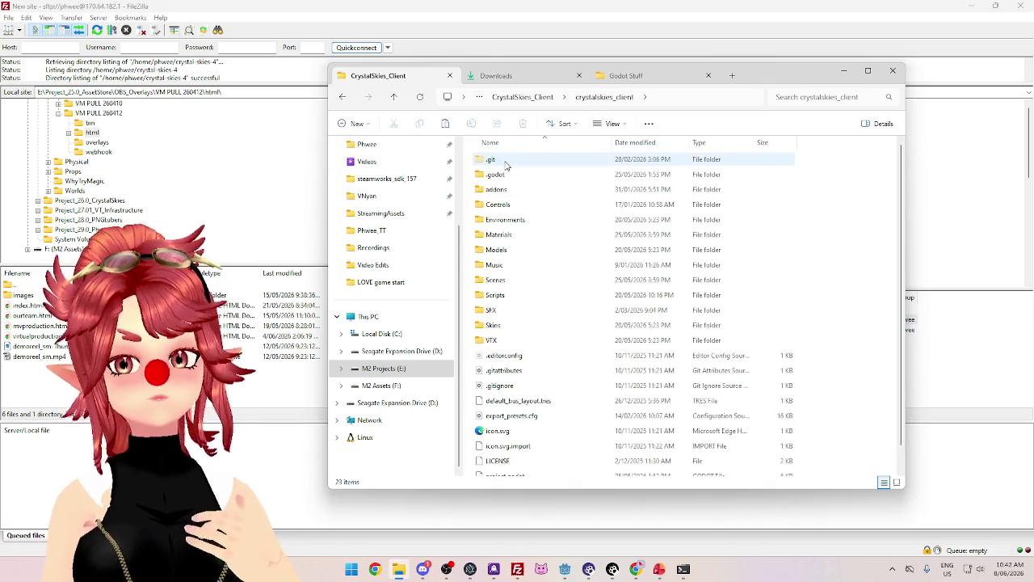
pyautogui.doubleClick(496, 250)
pyautogui.scroll(-5, 606, 295)
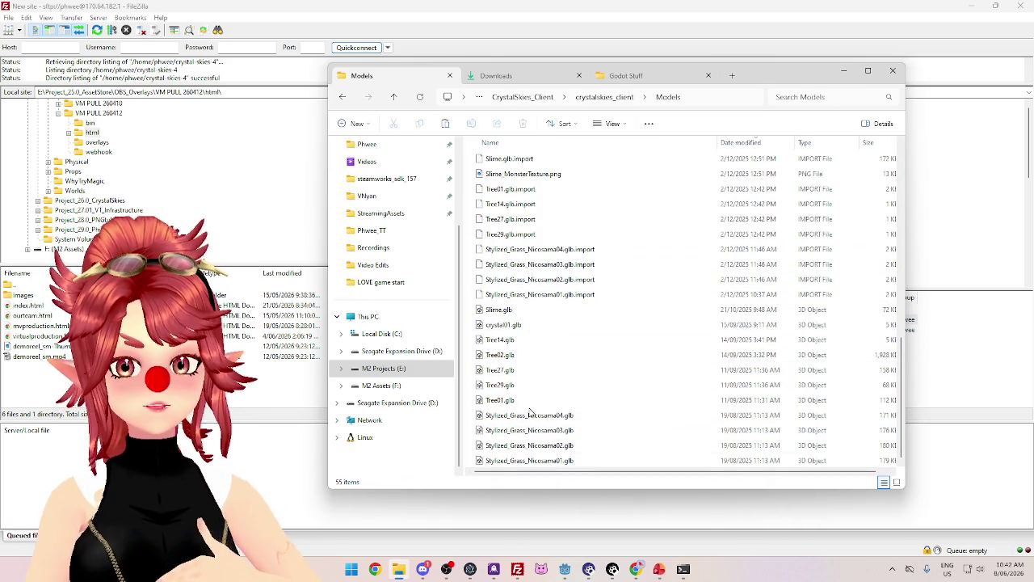
pyautogui.scroll(5, 530, 412)
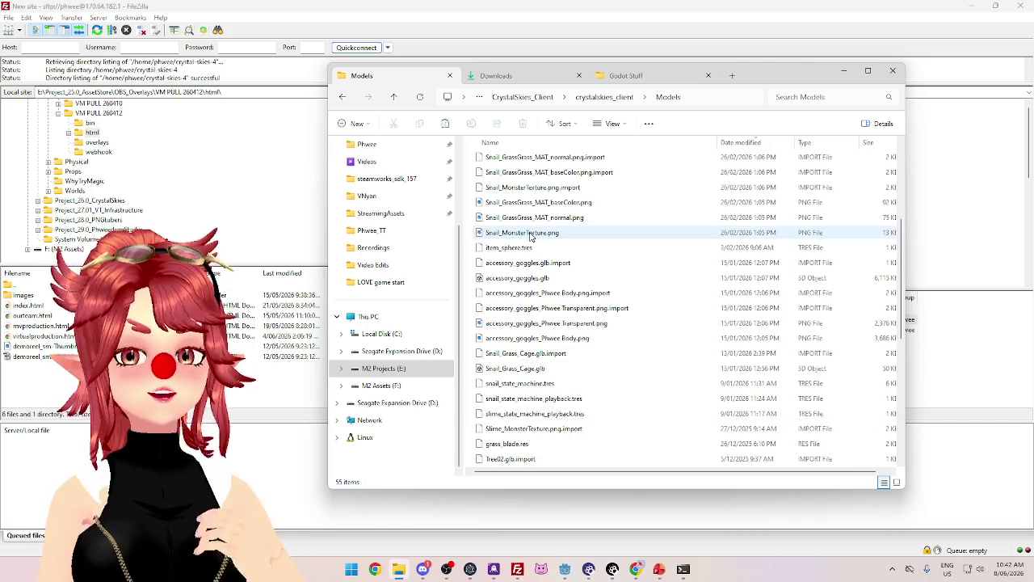
pyautogui.scroll(-7, 542, 307)
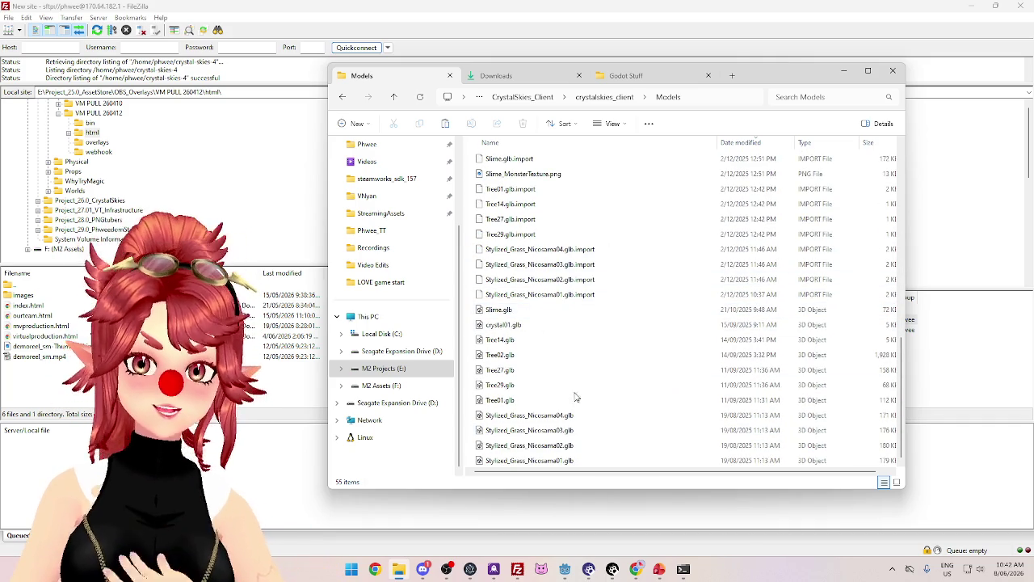
# Check the CrystalSkies project's Environments, Resources and addons folders, then return to FileZilla
pyautogui.click(545, 97)
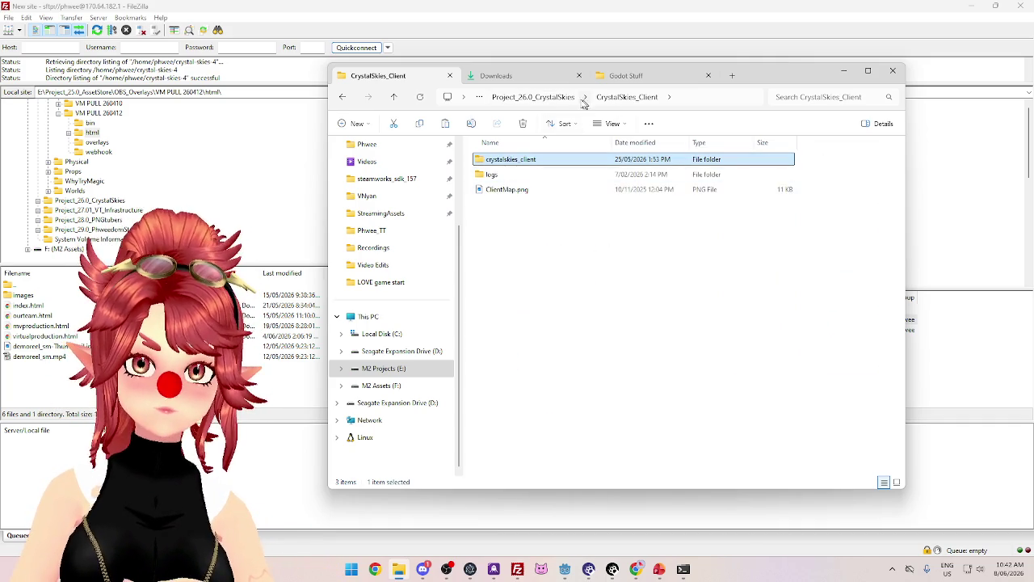
pyautogui.click(557, 97)
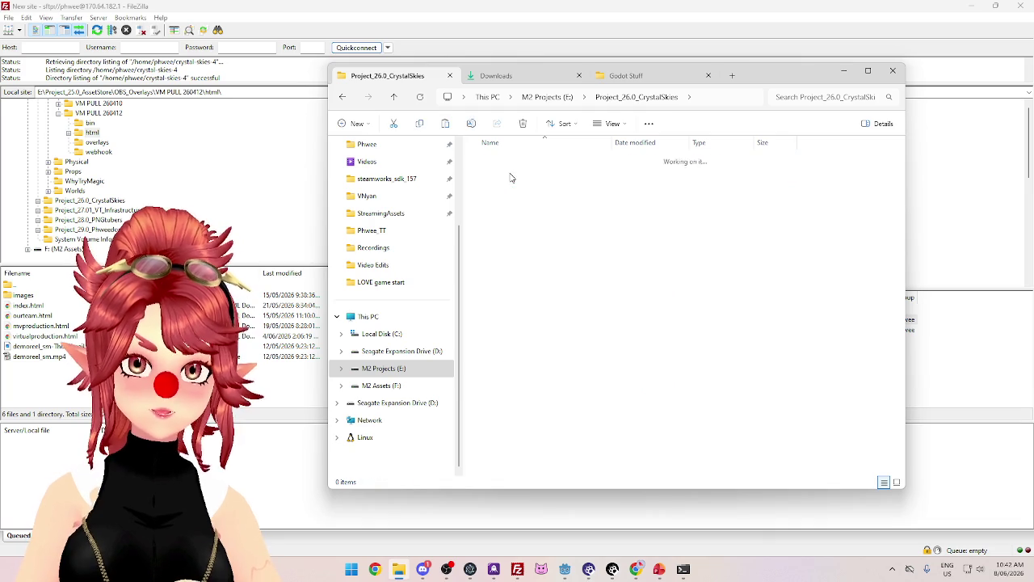
pyautogui.doubleClick(508, 160)
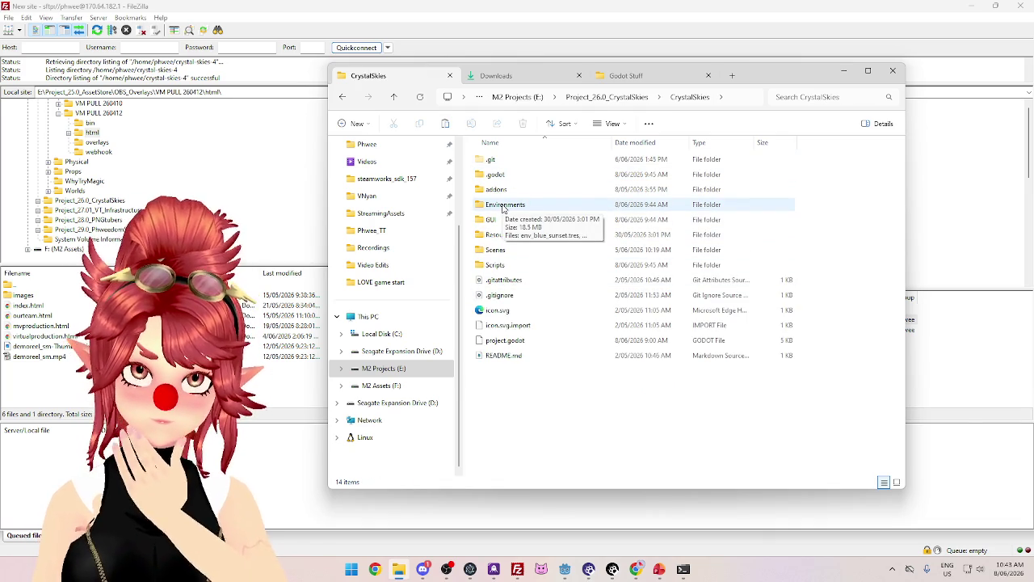
pyautogui.doubleClick(503, 207)
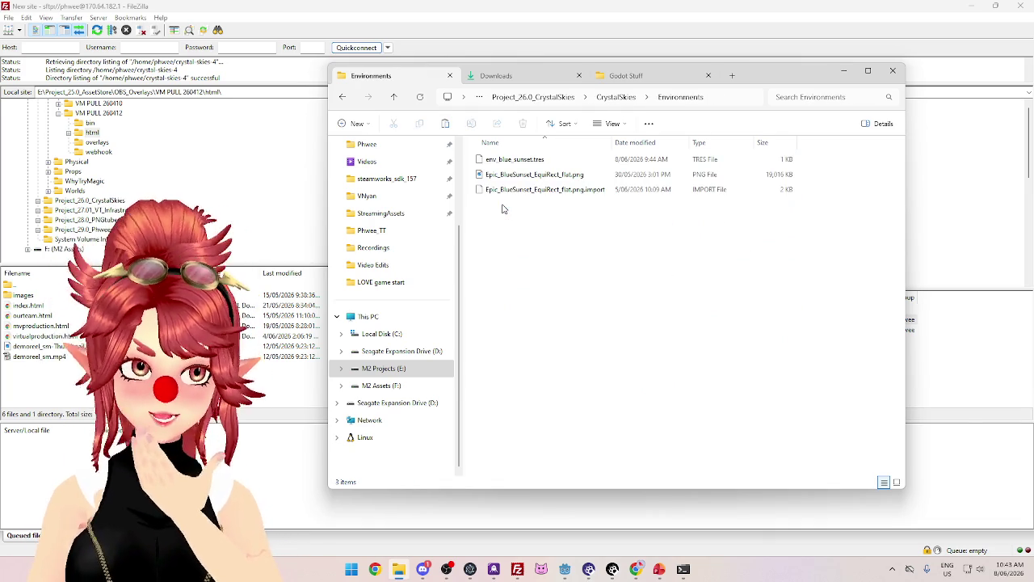
pyautogui.click(617, 97)
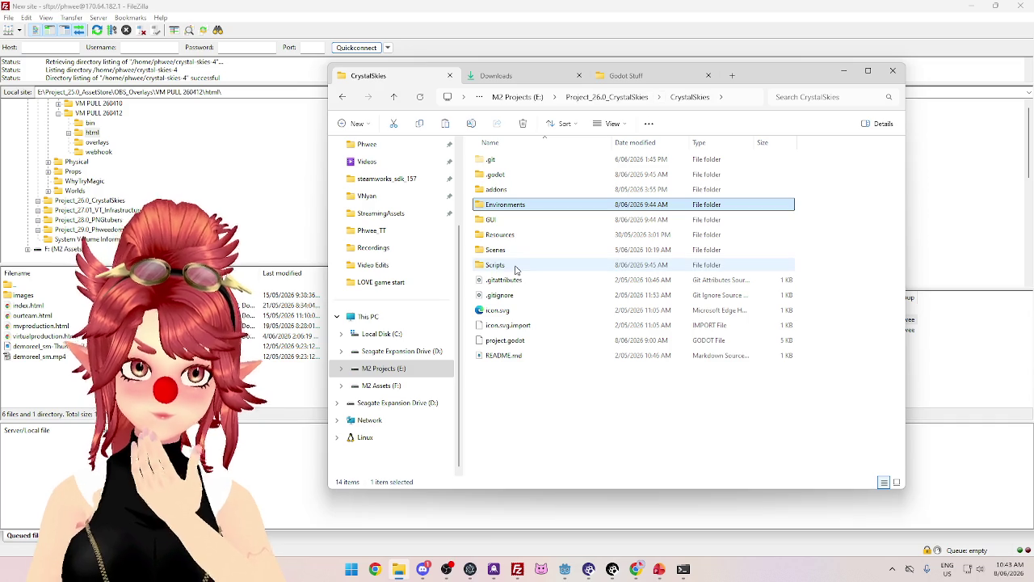
pyautogui.click(512, 236)
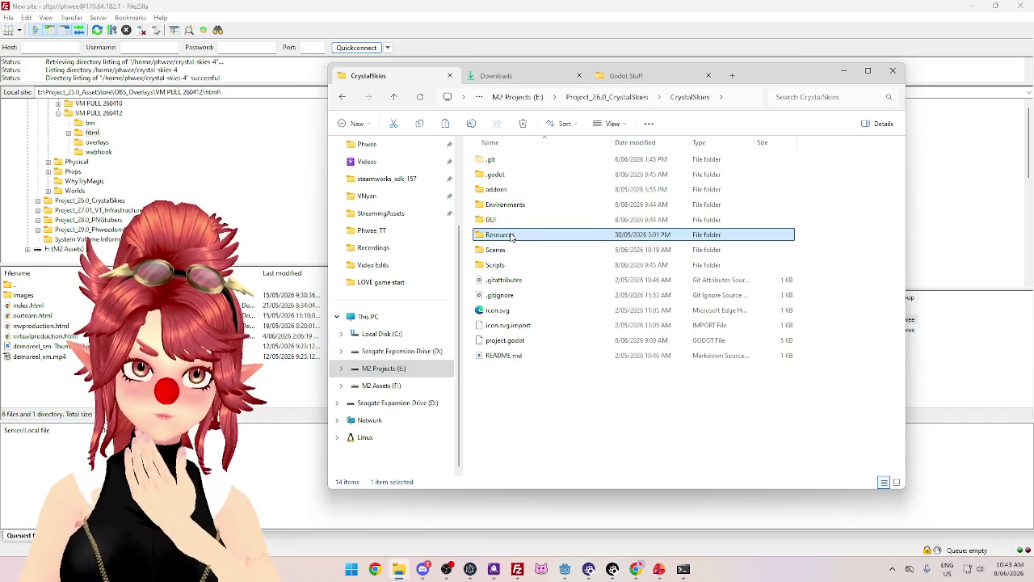
pyautogui.doubleClick(511, 236)
pyautogui.click(618, 99)
pyautogui.click(490, 257)
pyautogui.doubleClick(496, 189)
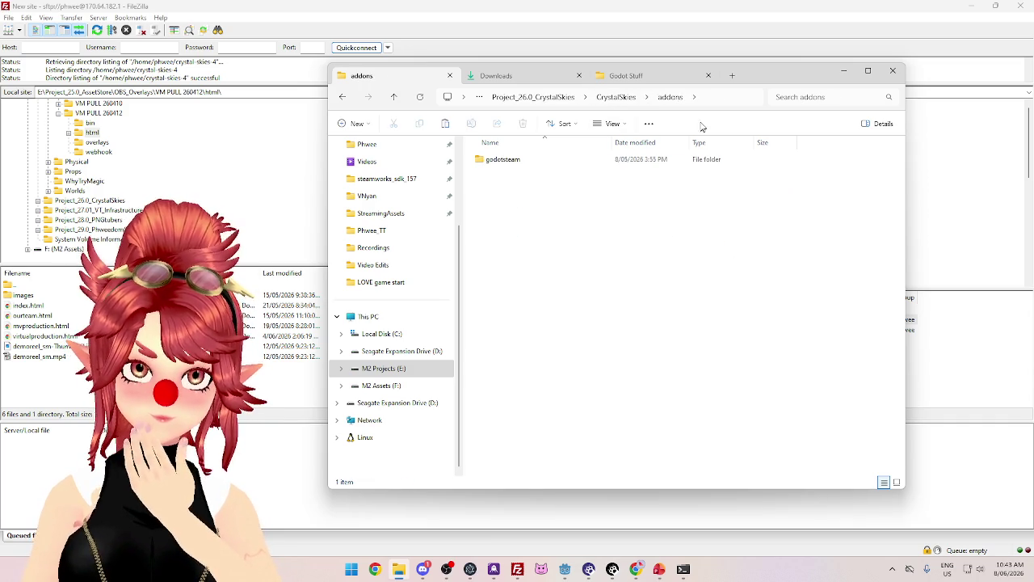
pyautogui.click(618, 97)
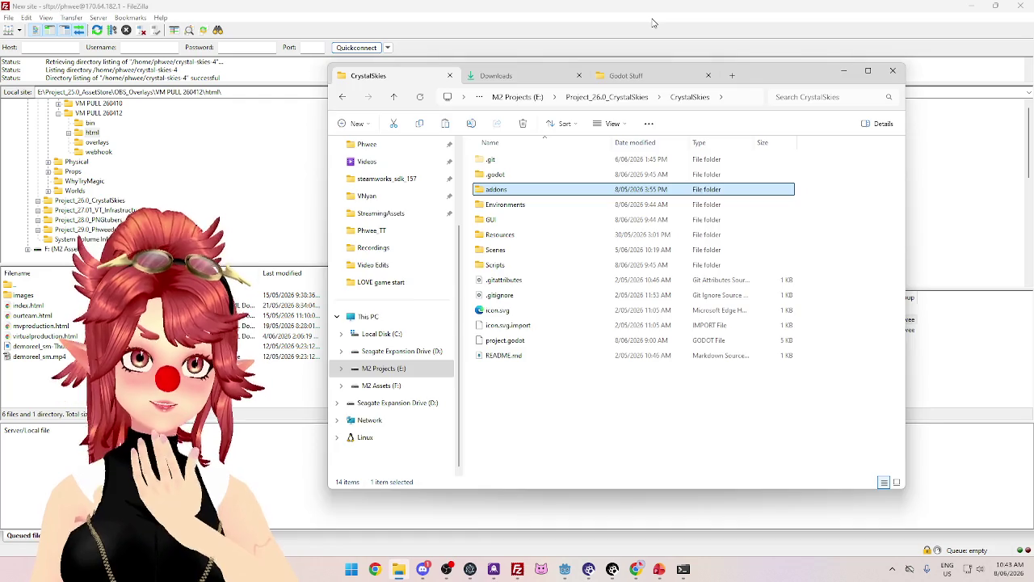
pyautogui.click(653, 23)
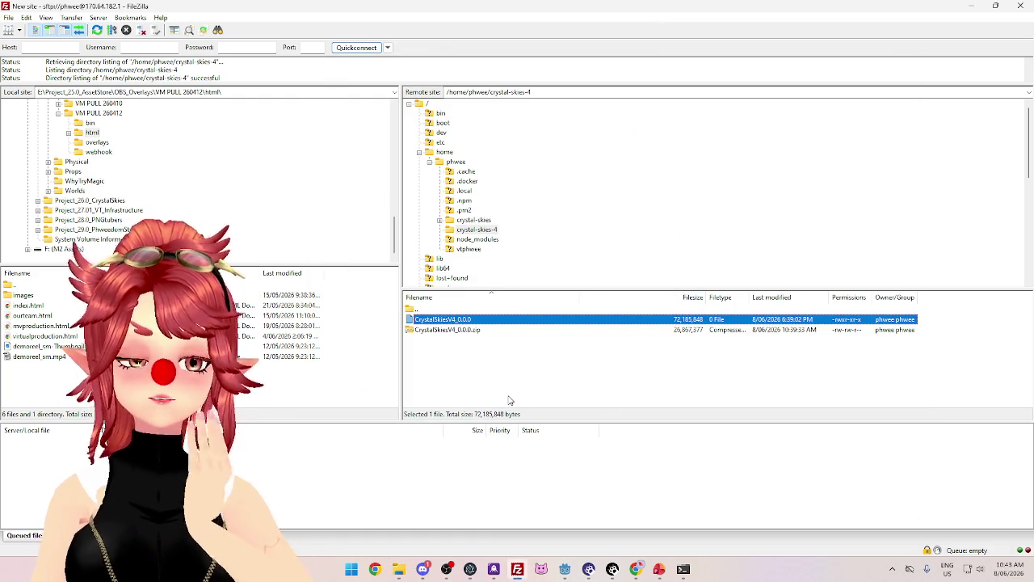
# Delete the extracted CrystalSkiesV4_0.0.0 file from the server's crystal-skies-4 folder, keeping only the zip
pyautogui.click(467, 341)
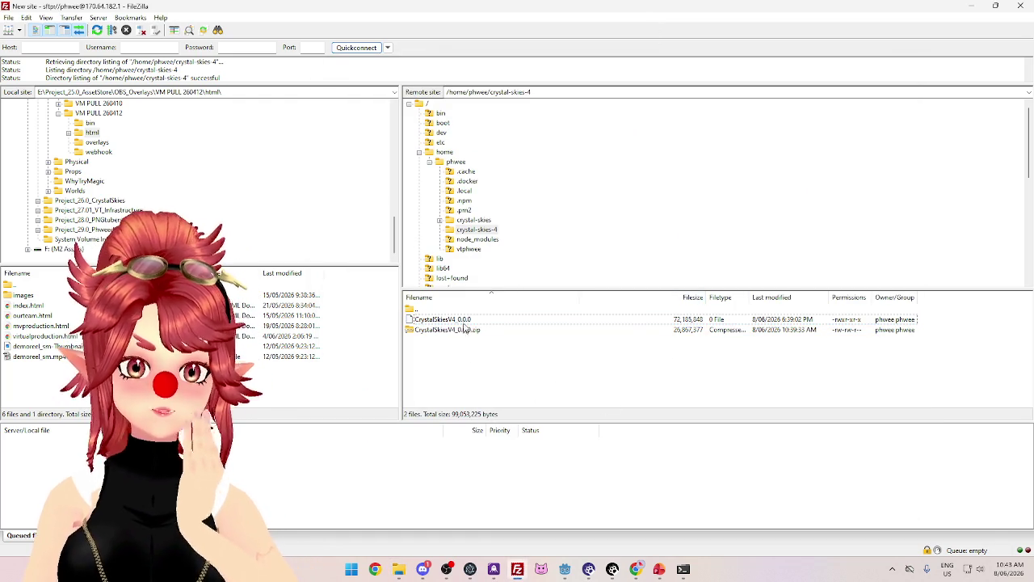
pyautogui.click(466, 322)
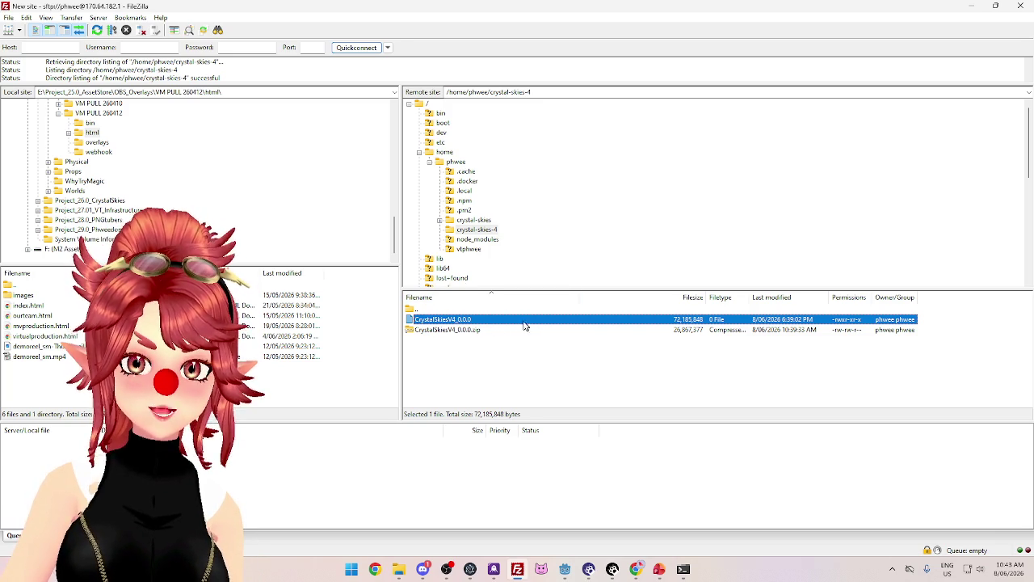
pyautogui.press('Delete')
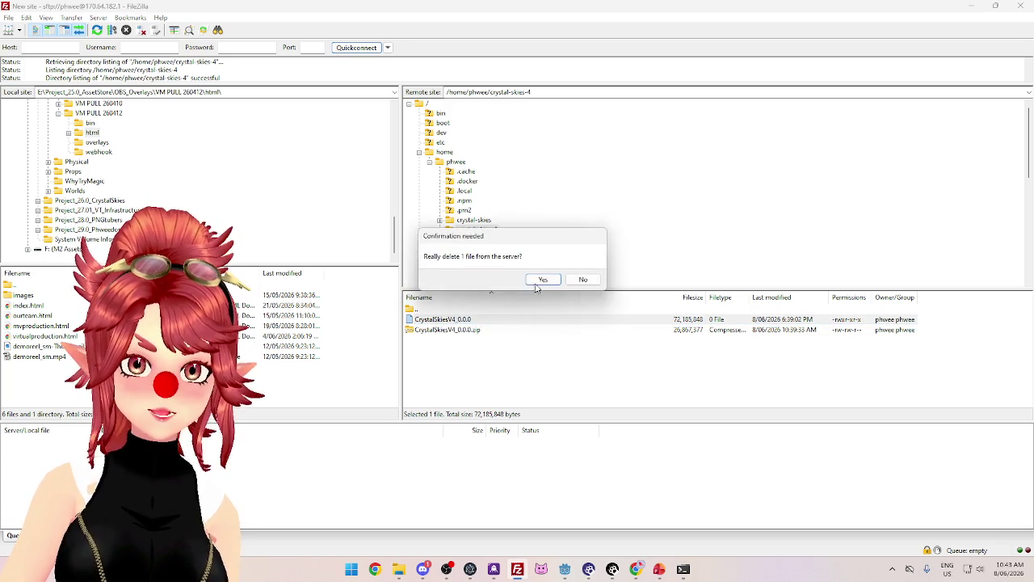
pyautogui.click(536, 282)
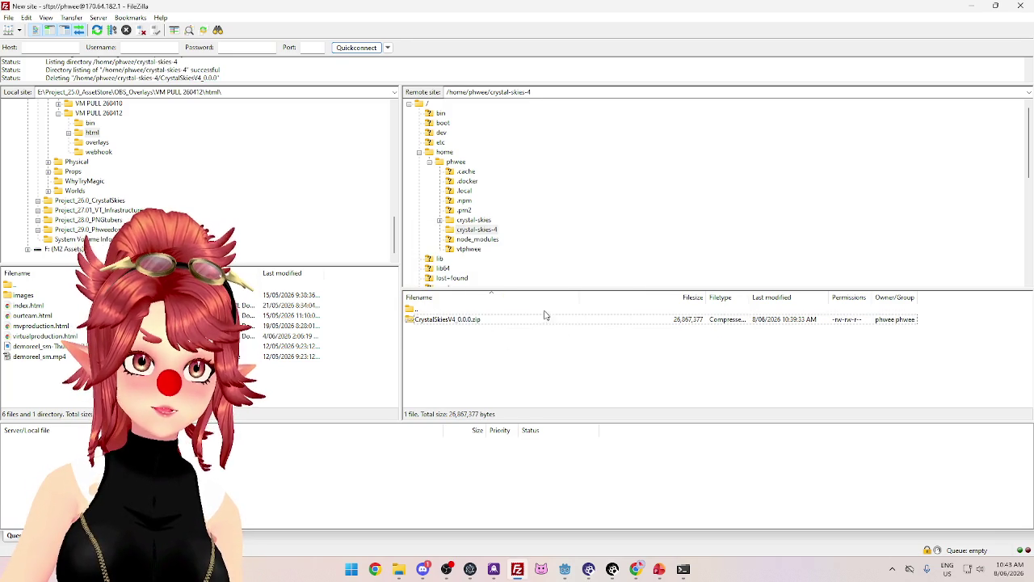
pyautogui.click(685, 565)
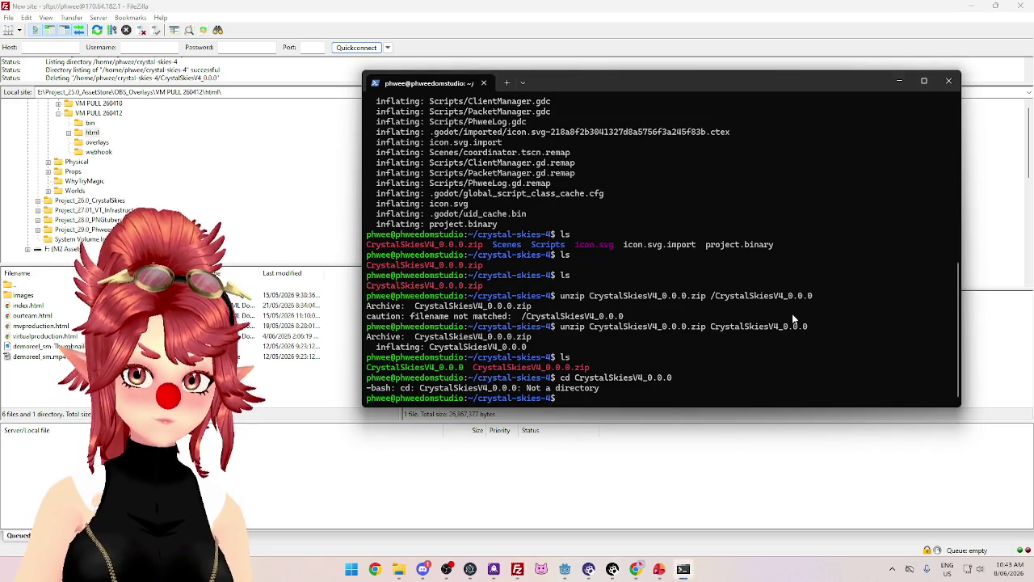
# List crystal-skies-4, then unzip CrystalSkiesV4_0.0.0 into a new CrystalSkiesV4_0.0.0 folder
pyautogui.write('ls')
pyautogui.press('Return')
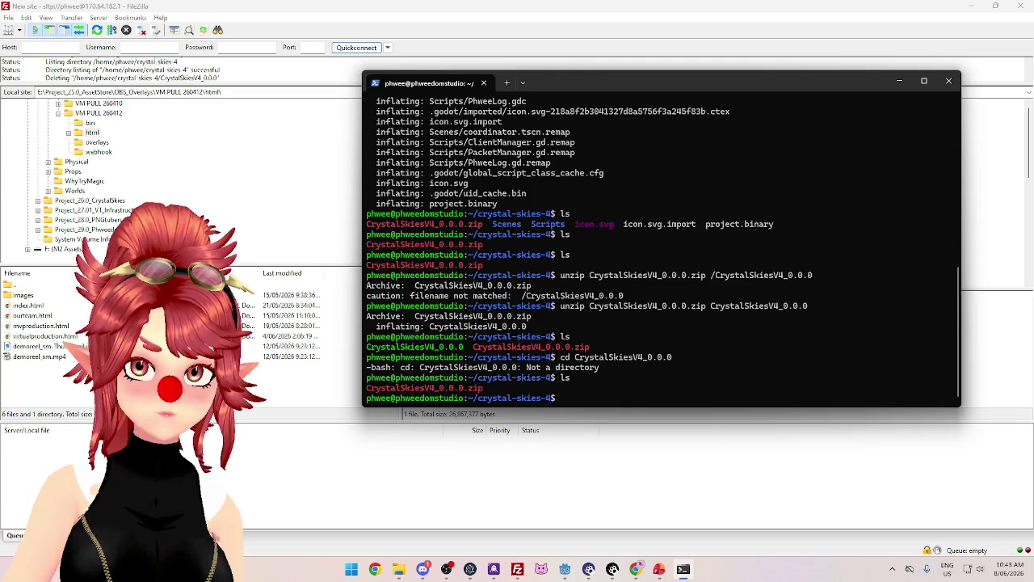
pyautogui.write('unzip -d CrysdtalS')
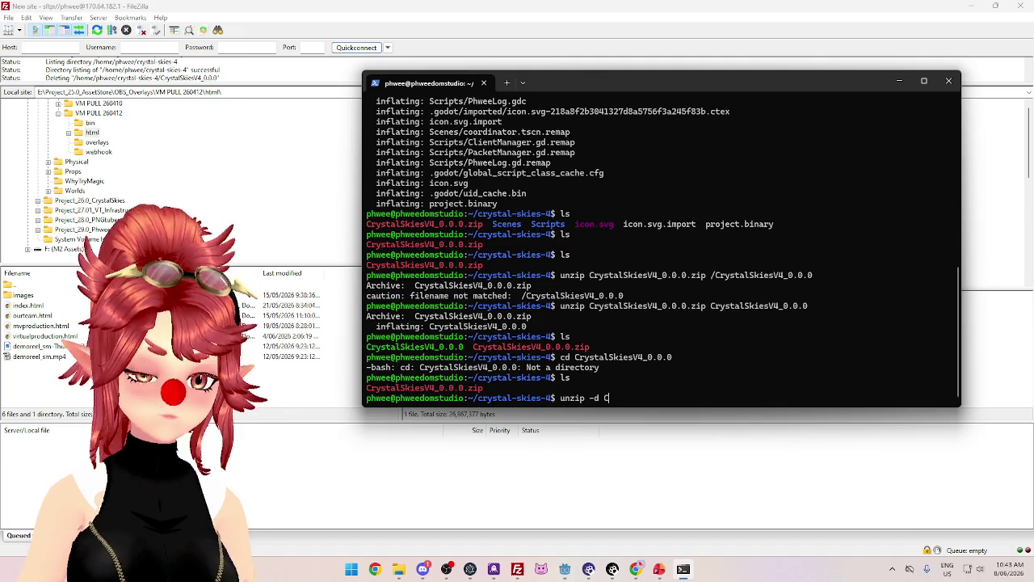
pyautogui.press('BackSpace')
pyautogui.press('BackSpace')
pyautogui.press('BackSpace')
pyautogui.write('stalS')
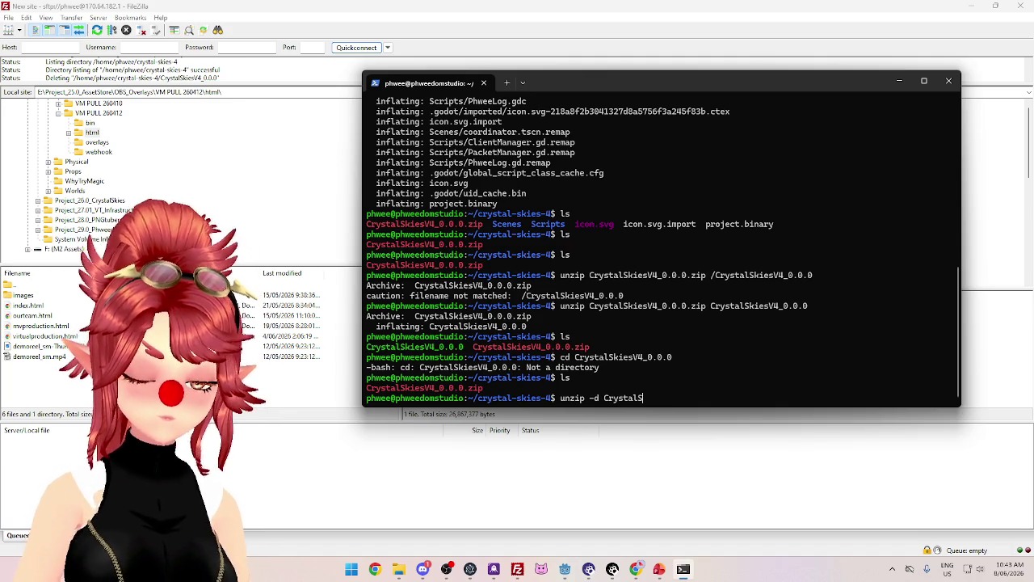
pyautogui.write('kiesV4')
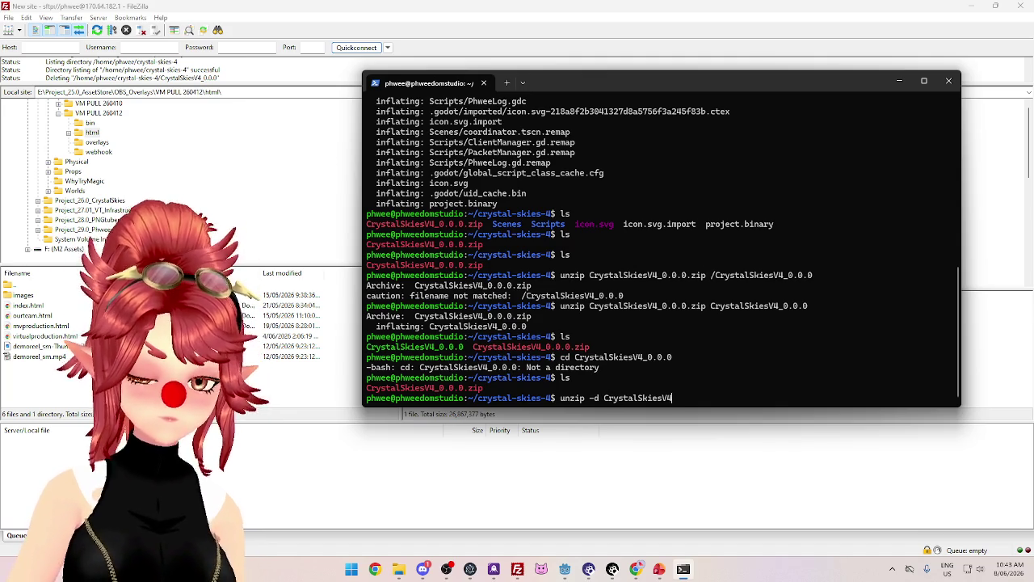
pyautogui.write('_0.0.0')
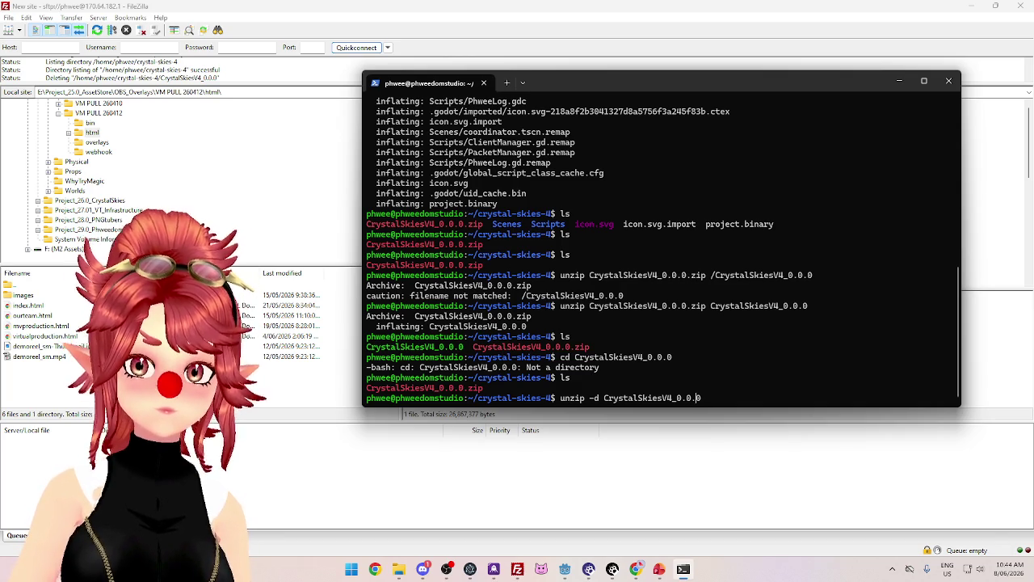
pyautogui.press('Delete')
pyautogui.press('Delete')
pyautogui.press('Delete')
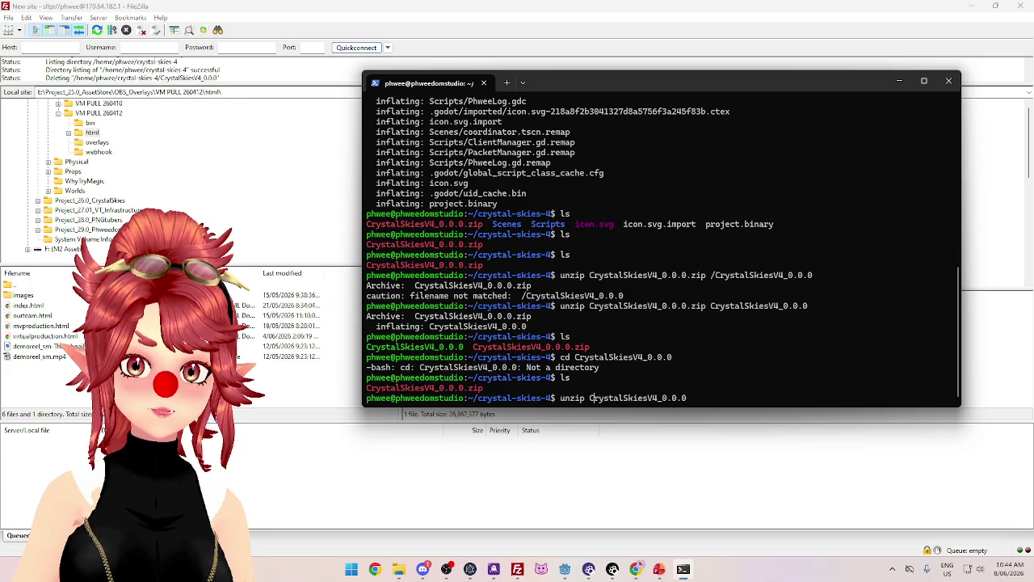
pyautogui.press('Right')
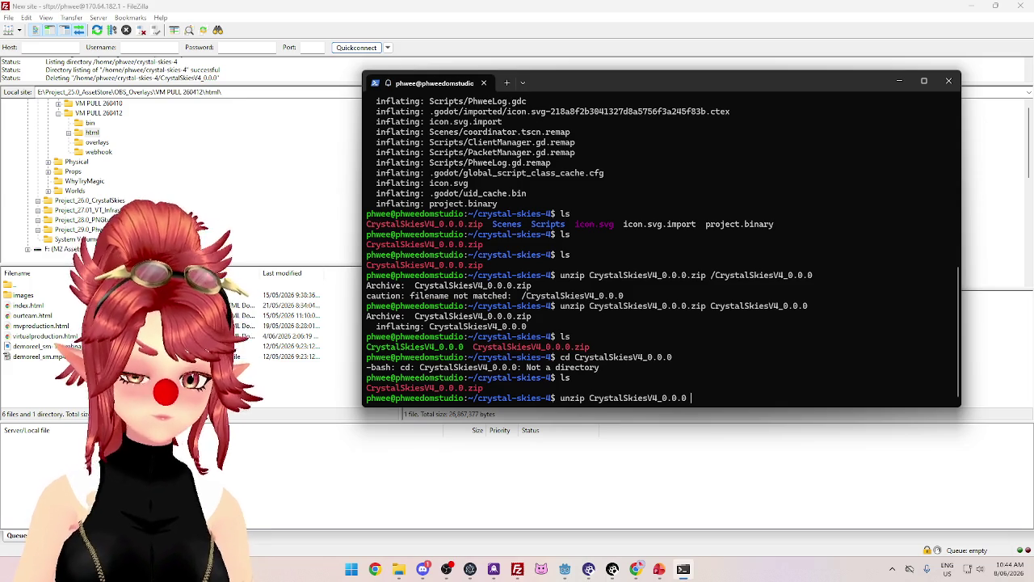
pyautogui.write('-d')
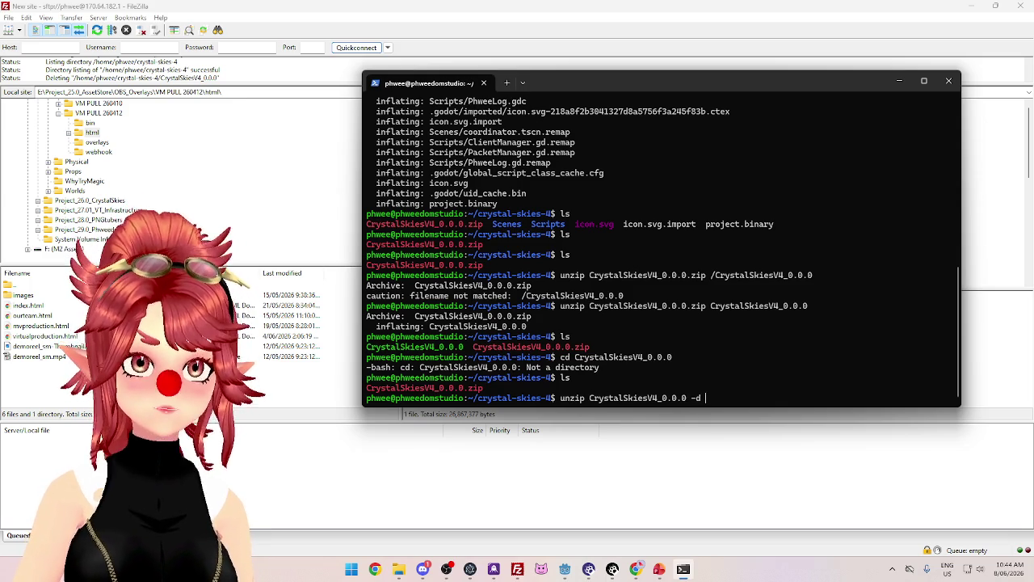
pyautogui.write(' CrystalSkies')
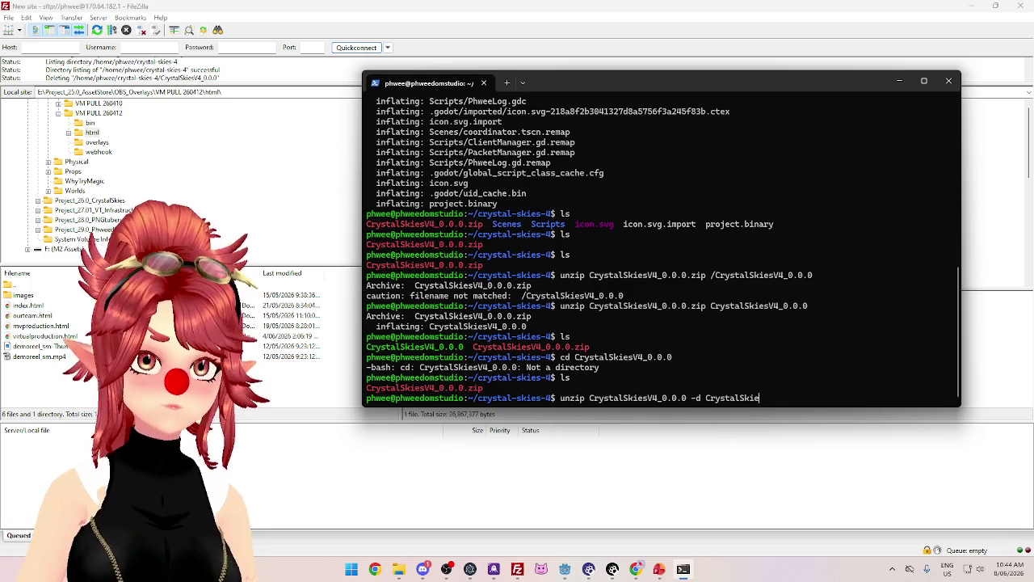
pyautogui.write('V4_')
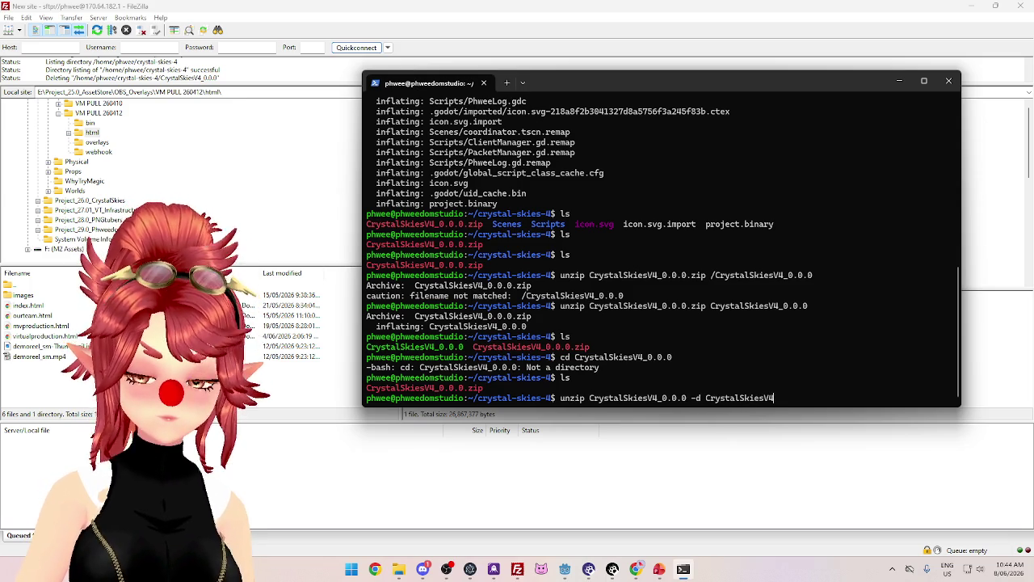
pyautogui.write('0.0.0')
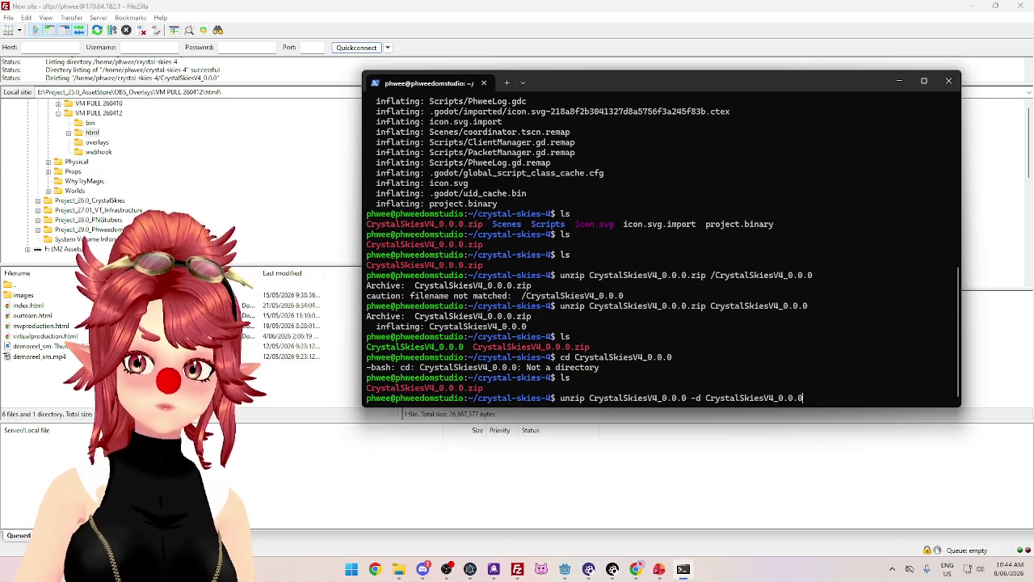
pyautogui.press('Return')
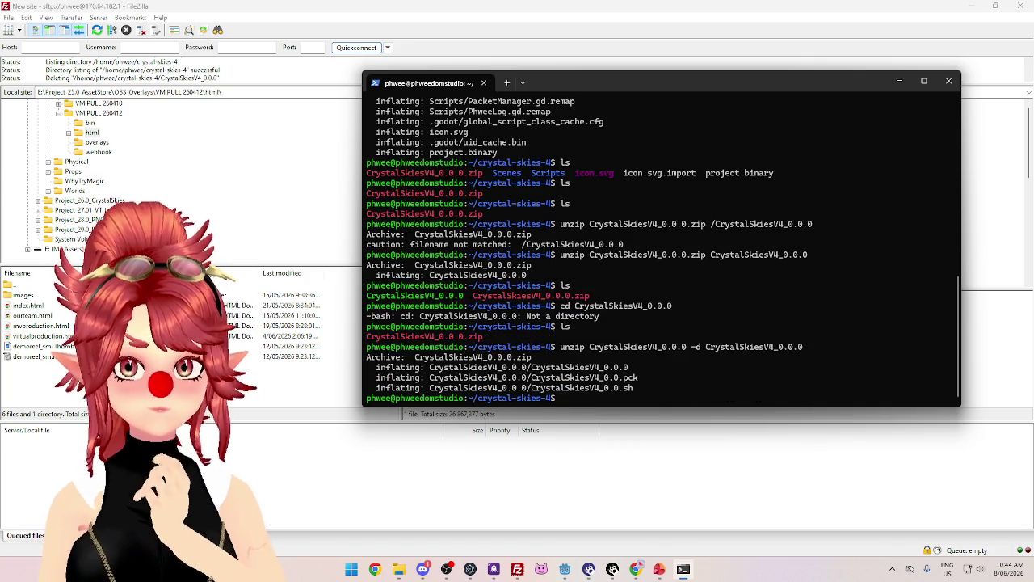
# Run ls, cd into CrystalSkiesV4_0.0.0, and list its binary, .pck and .sh files
pyautogui.write('ls')
pyautogui.press('Return')
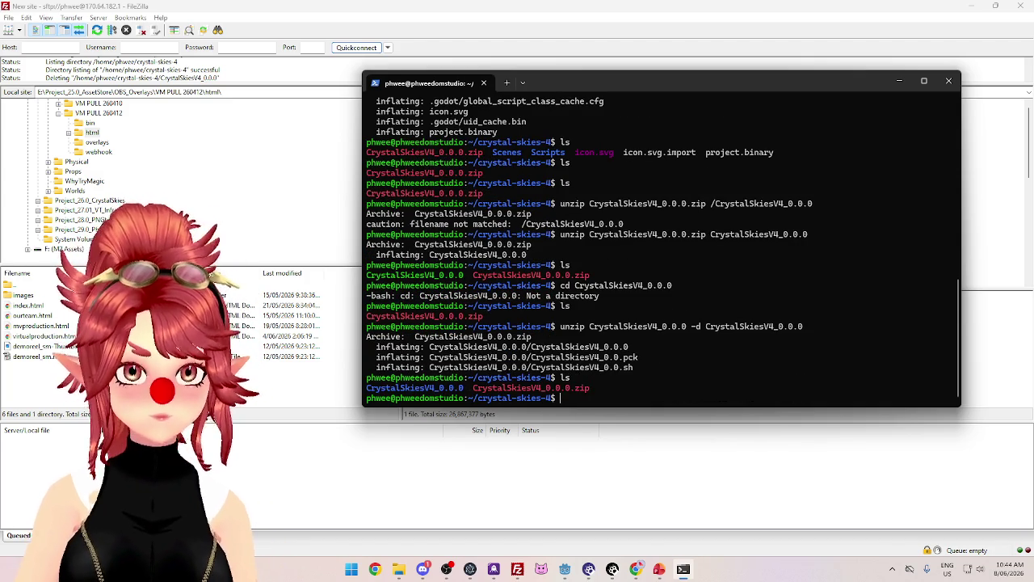
pyautogui.write('cd ')
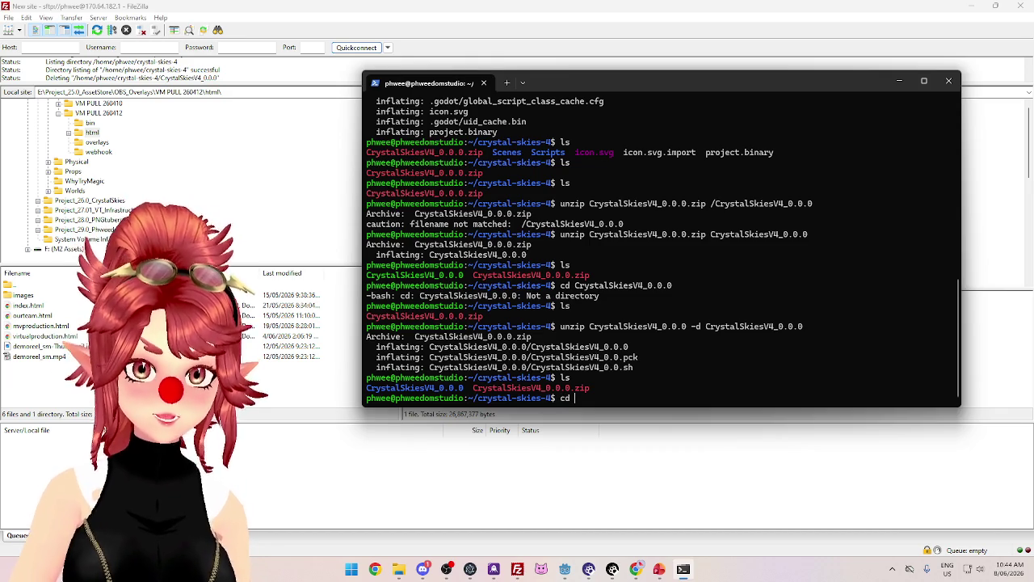
pyautogui.write('CrystalSkiesV4')
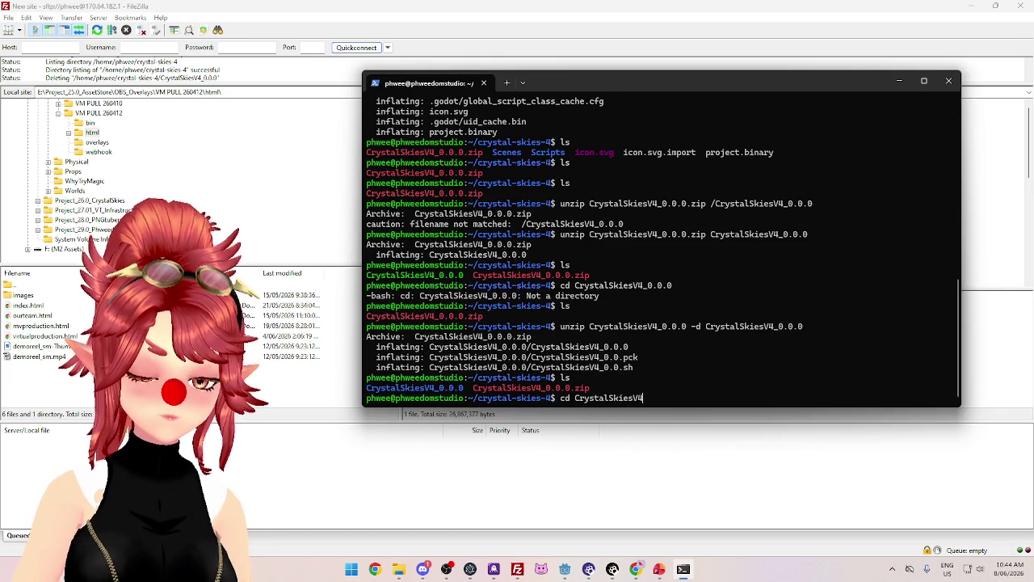
pyautogui.write('_0.0.0')
pyautogui.press('Return')
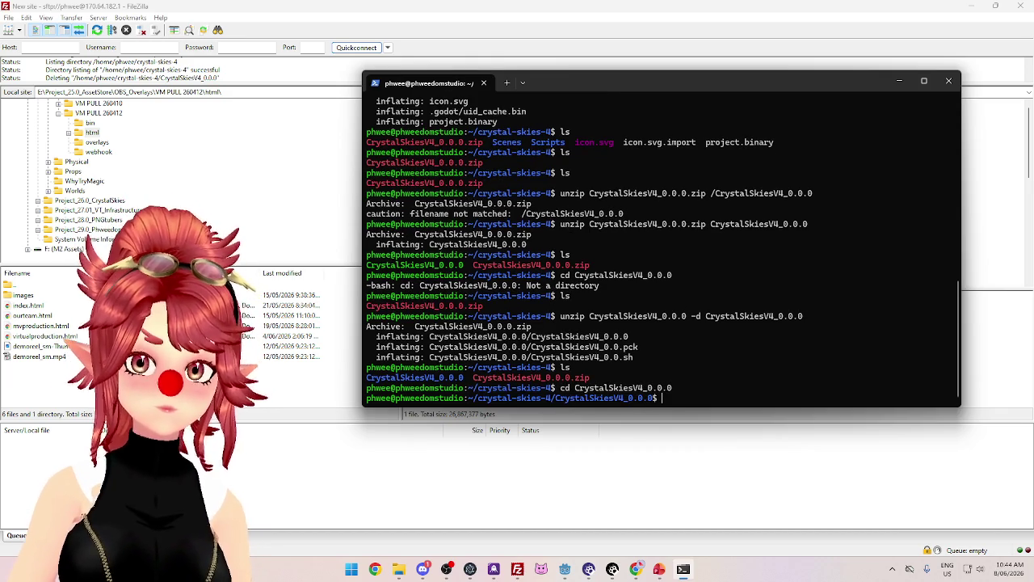
pyautogui.write('ls')
pyautogui.press('Return')
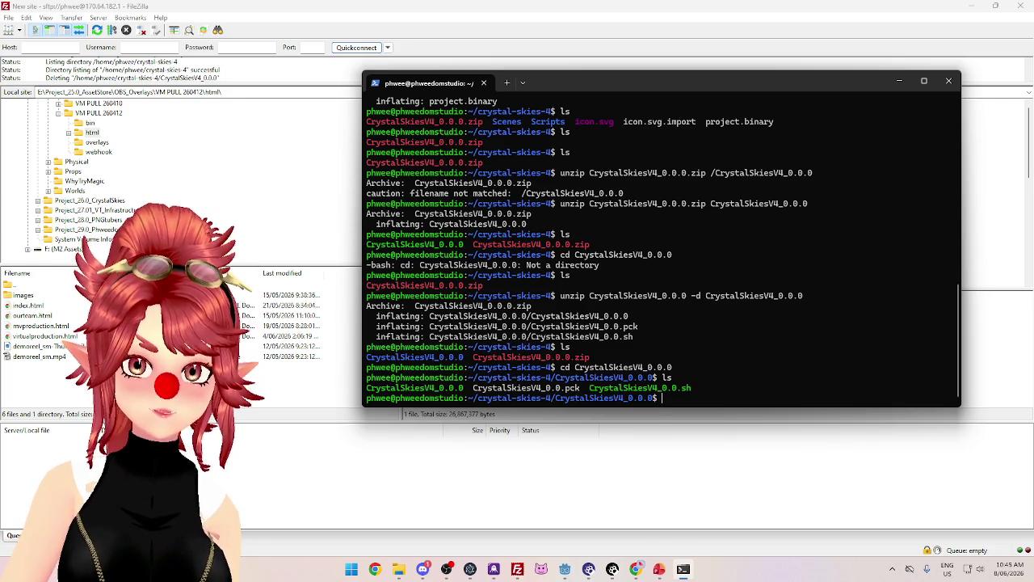
pyautogui.click(710, 41)
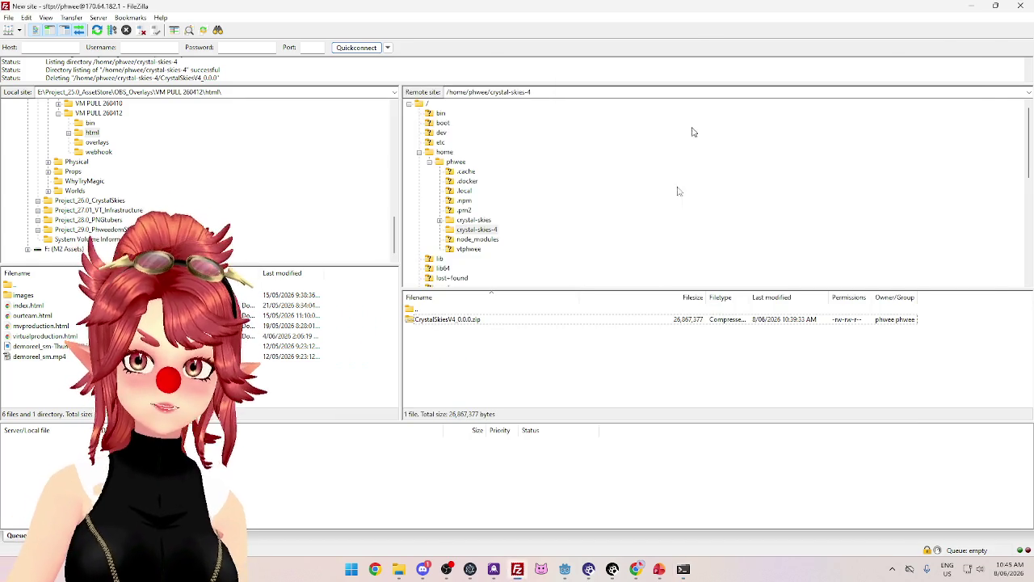
# Refresh the listing, open the remote CrystalSkiesV4_0.0.0 folder, and check the binary, .pck and .sh sizes
pyautogui.click(97, 29)
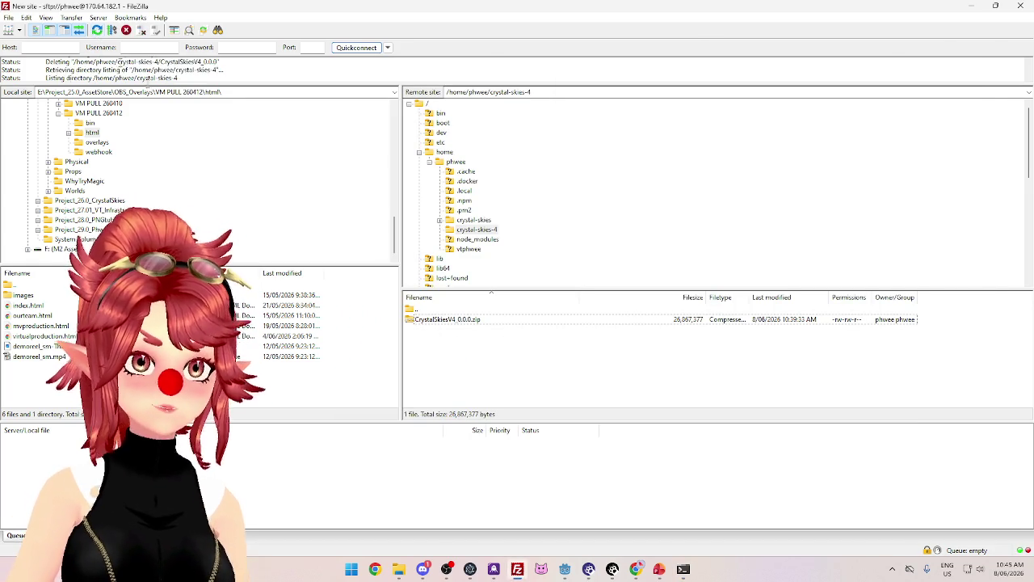
pyautogui.doubleClick(454, 320)
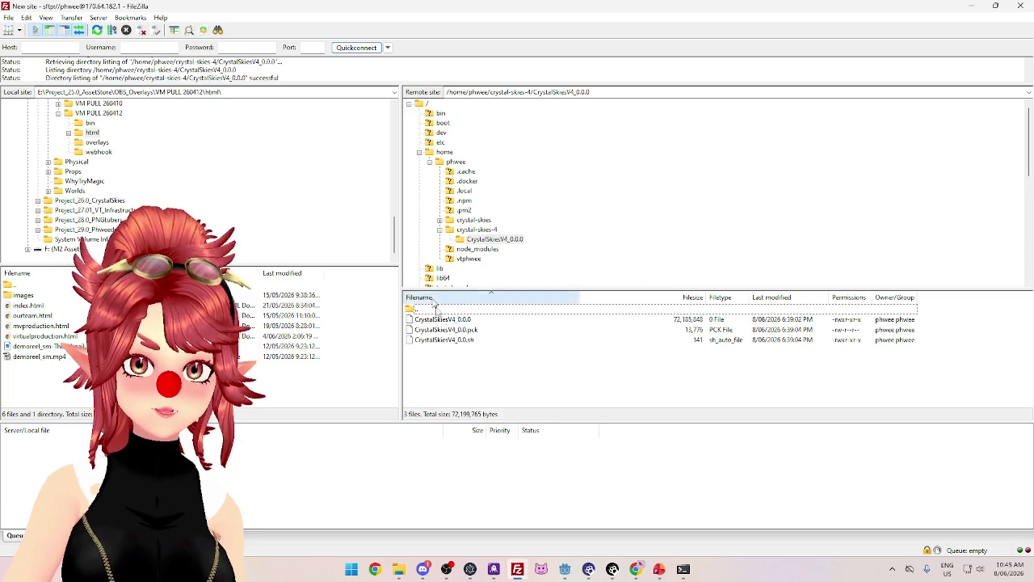
pyautogui.click(483, 320)
pyautogui.click(483, 330)
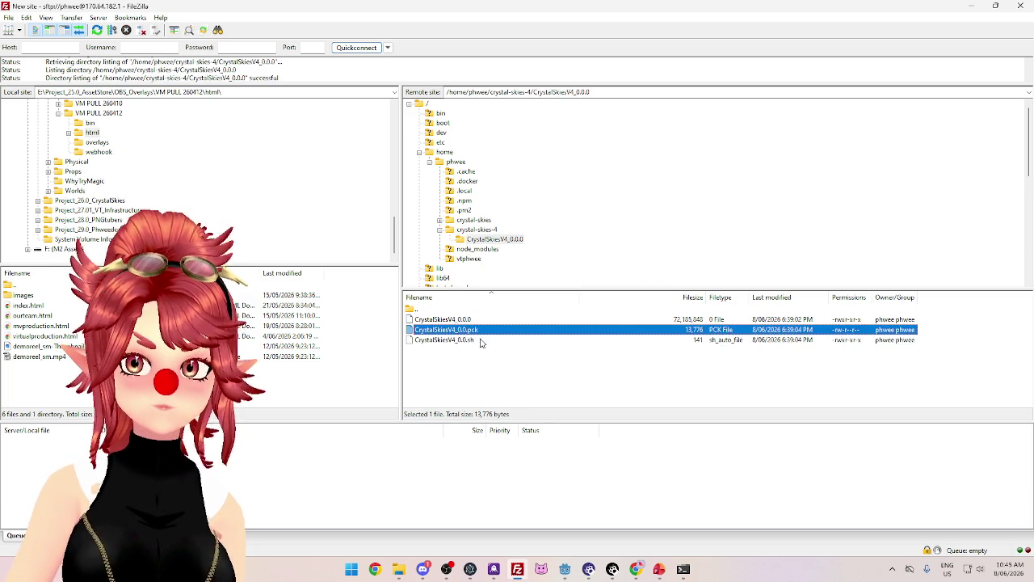
pyautogui.click(483, 339)
pyautogui.click(479, 320)
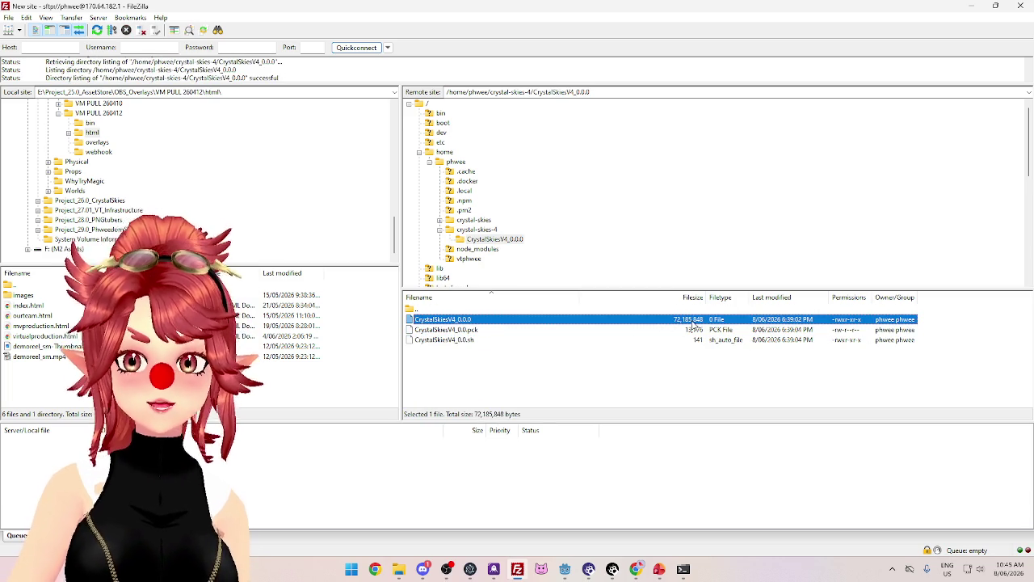
pyautogui.click(487, 330)
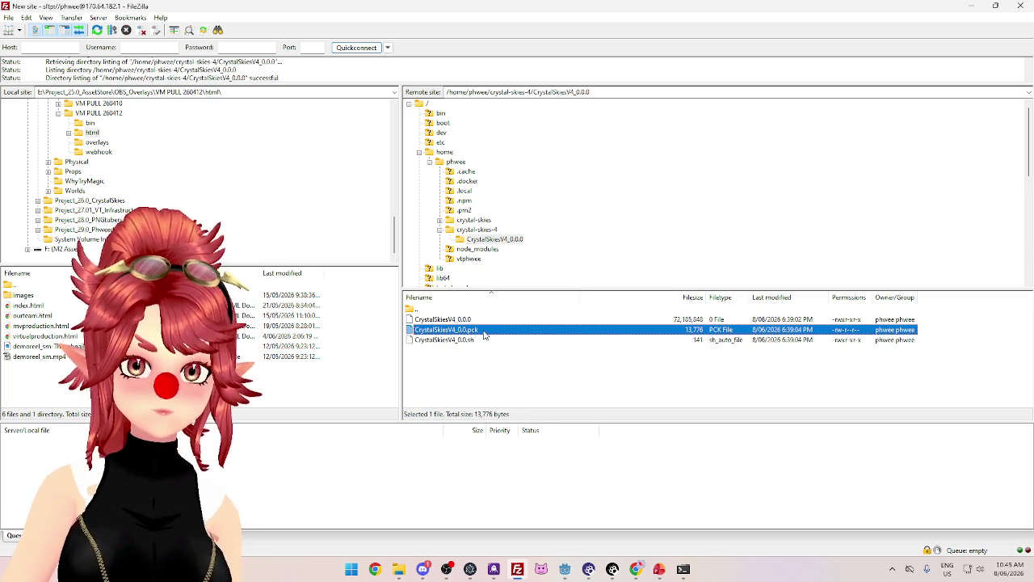
pyautogui.click(480, 340)
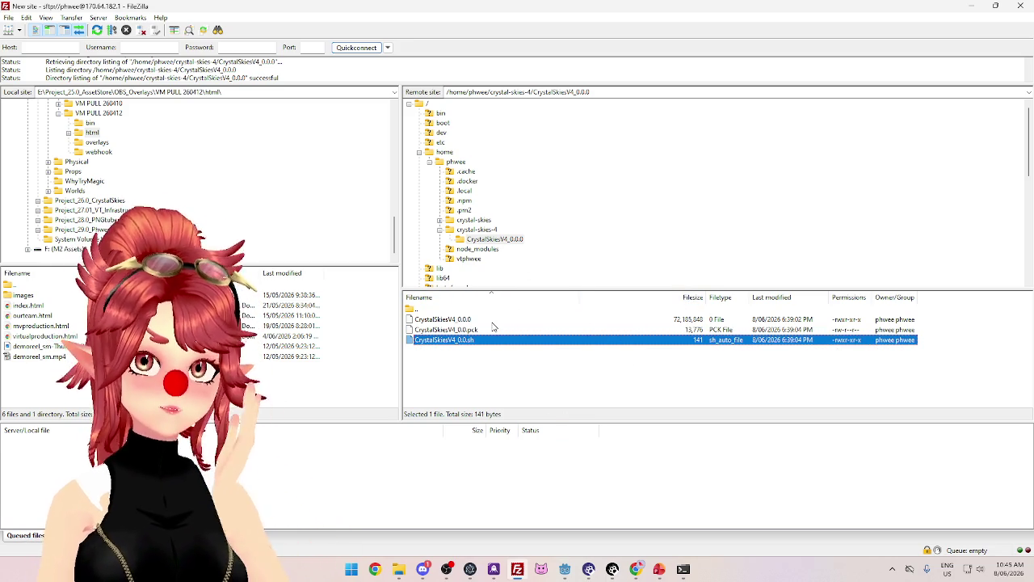
# Reopen the CrystalSkiesV4_0.0.0 folder and look over the binary, .pck and .sh files again
pyautogui.doubleClick(466, 310)
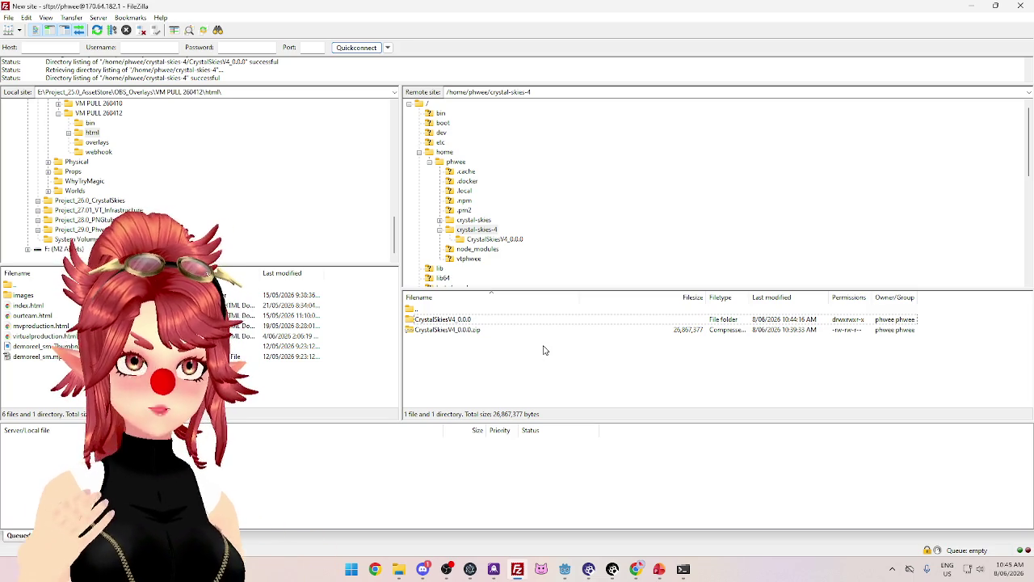
pyautogui.doubleClick(463, 320)
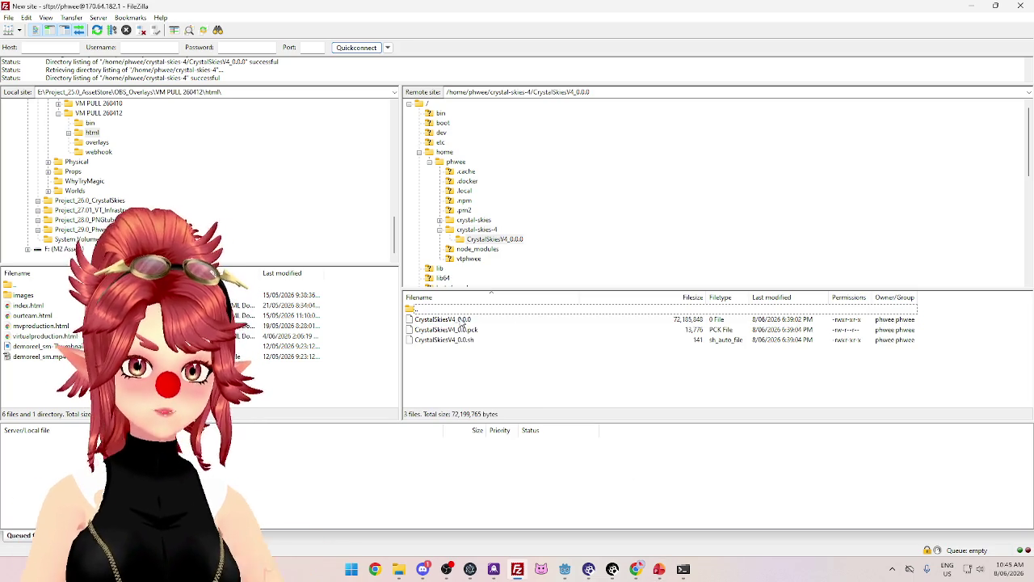
pyautogui.click(477, 321)
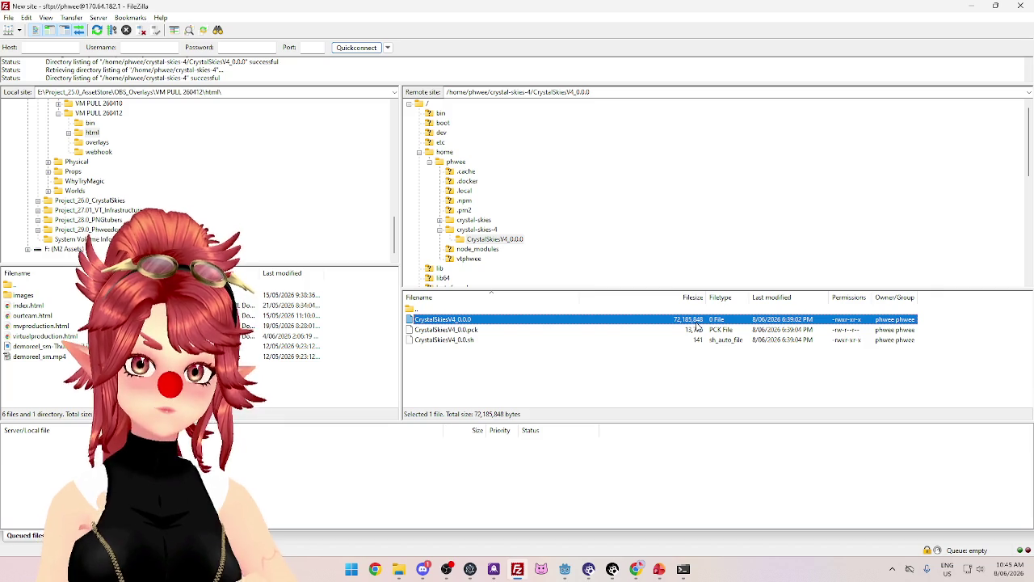
pyautogui.click(498, 340)
pyautogui.click(488, 331)
pyautogui.click(480, 321)
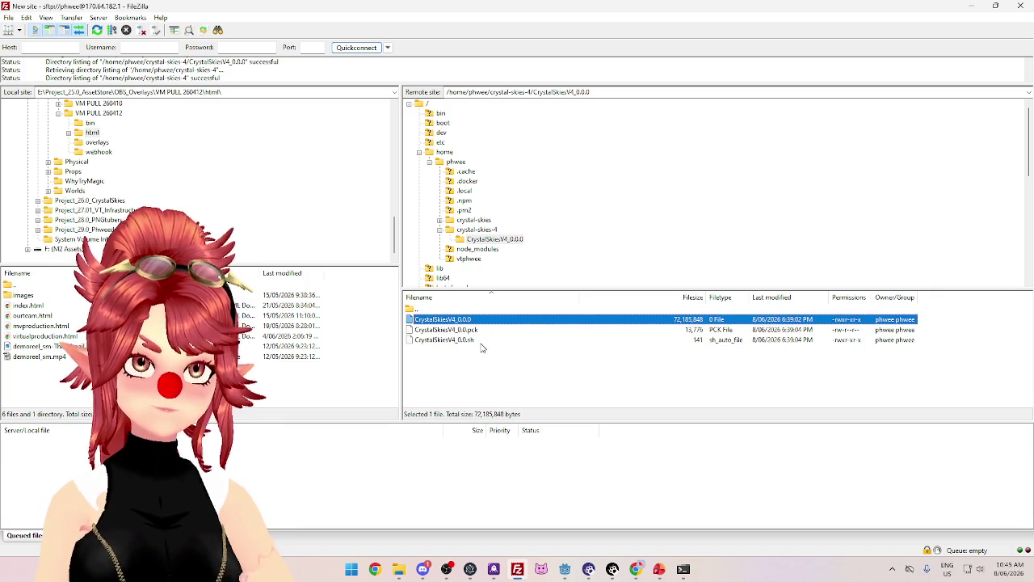
pyautogui.click(482, 333)
pyautogui.click(484, 340)
pyautogui.click(485, 331)
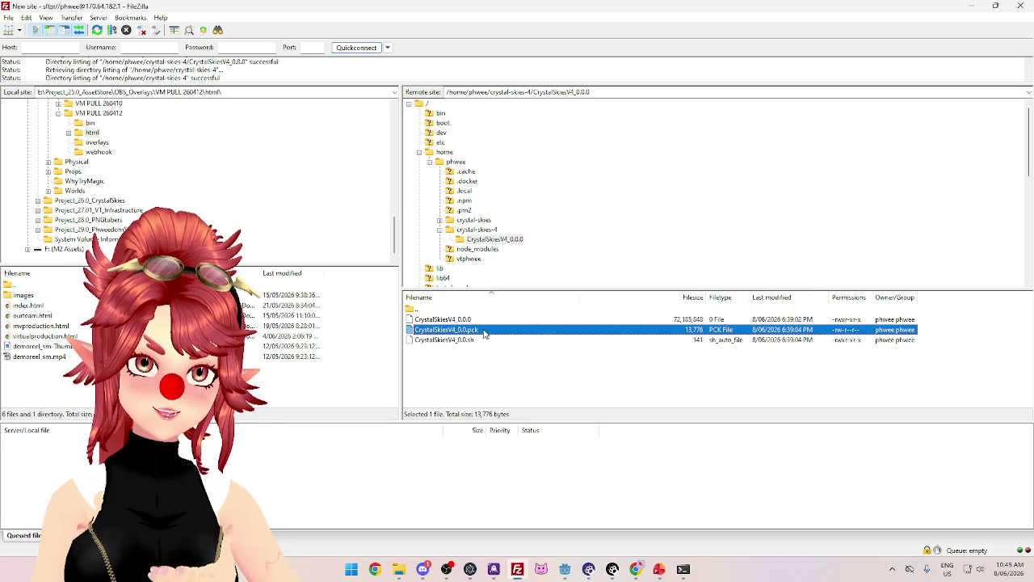
pyautogui.click(484, 320)
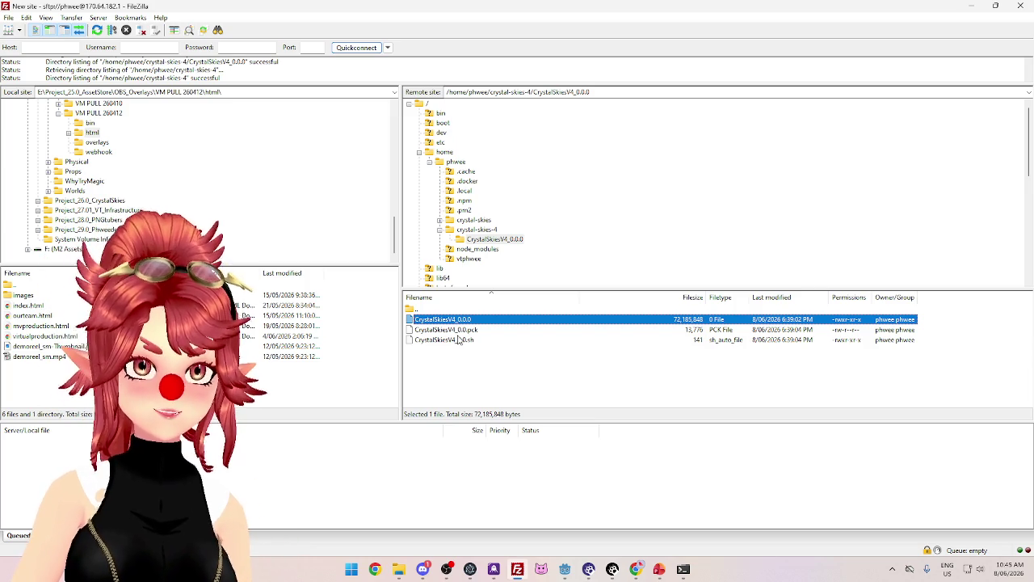
# Select the CrystalSkiesV4_0.0.sh script, clear the selection, and go back to the terminal
pyautogui.click(441, 365)
pyautogui.click(465, 343)
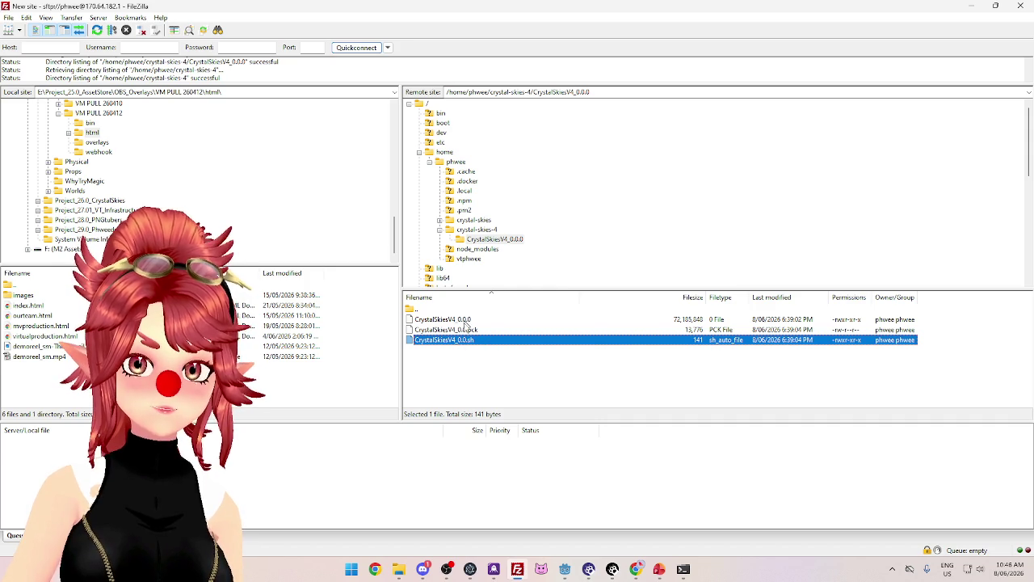
pyautogui.moveTo(684, 571)
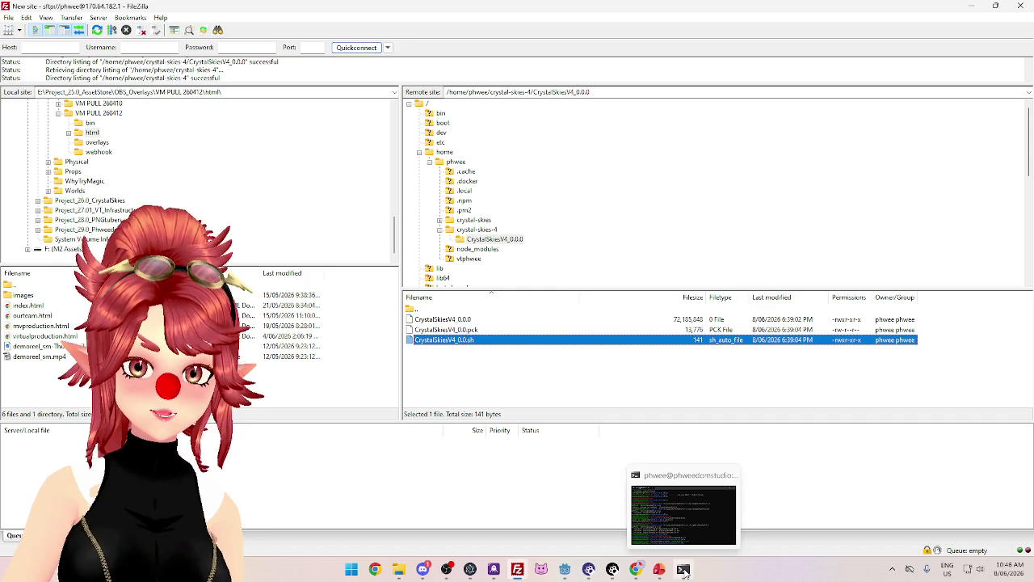
pyautogui.click(464, 344)
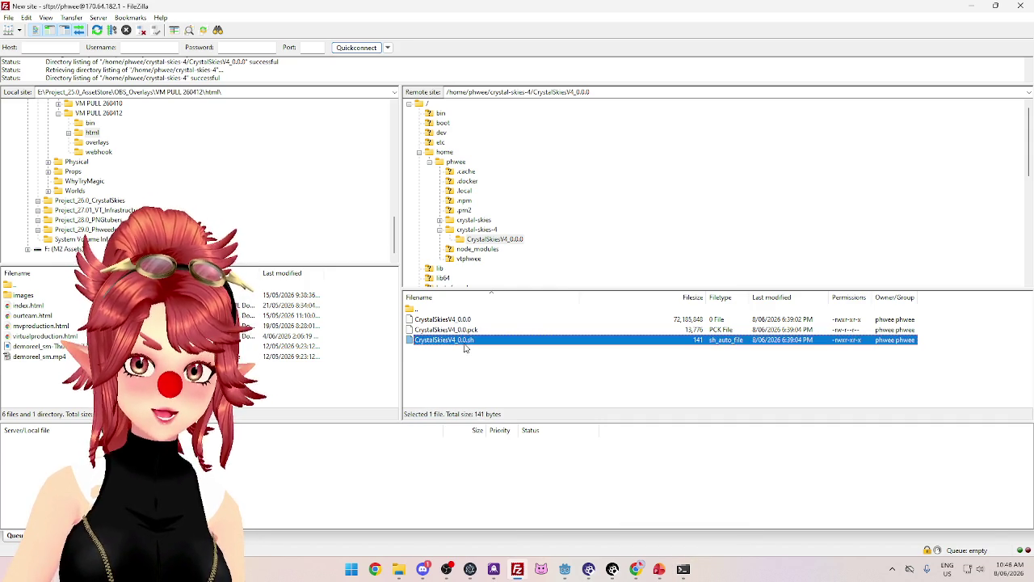
pyautogui.click(462, 380)
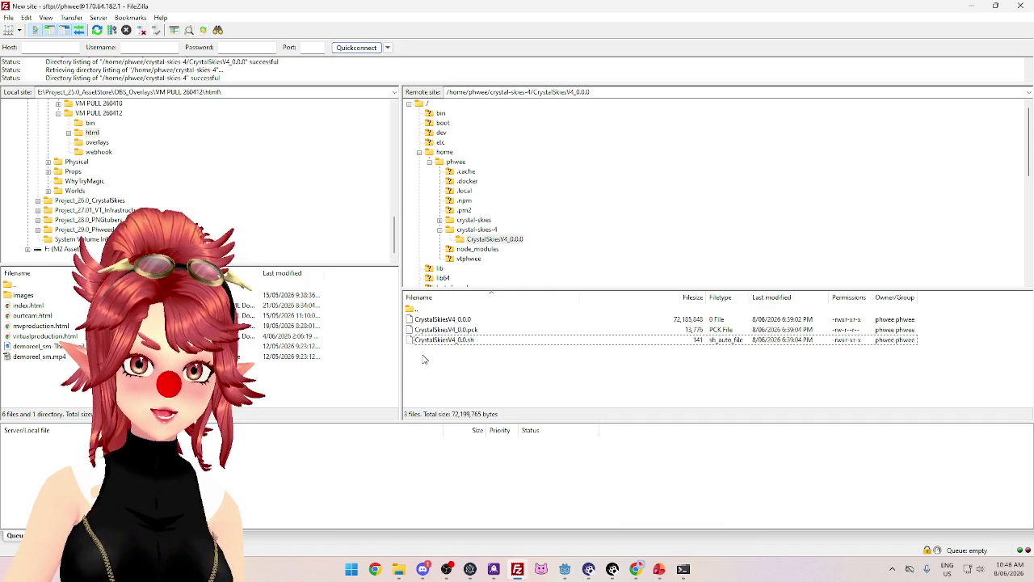
pyautogui.click(684, 569)
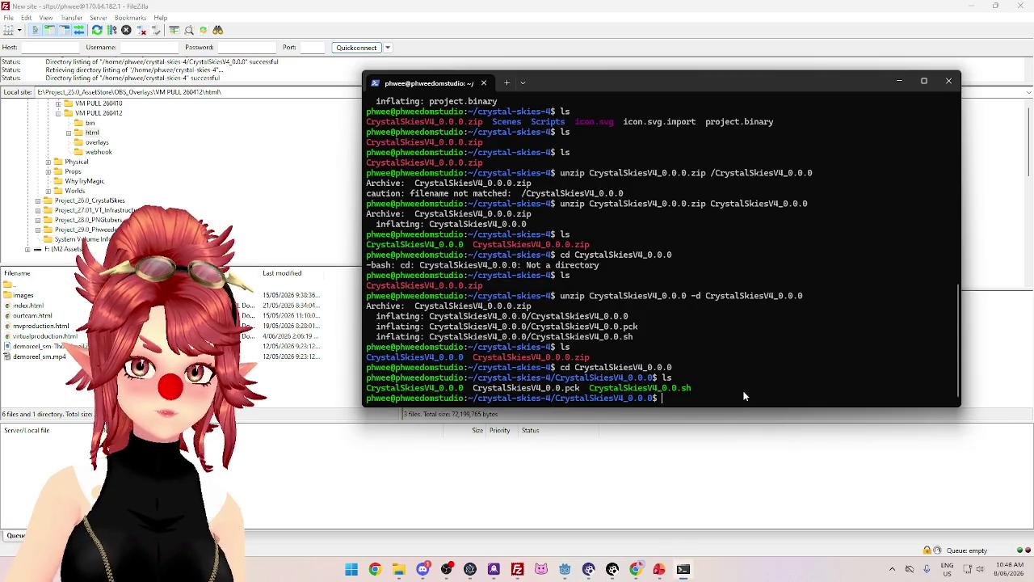
# Run 'run CrystalSkiesV4_0.0.sh' after checking the script name in FileZilla; the shell rejects 'run'
pyautogui.write('run ')
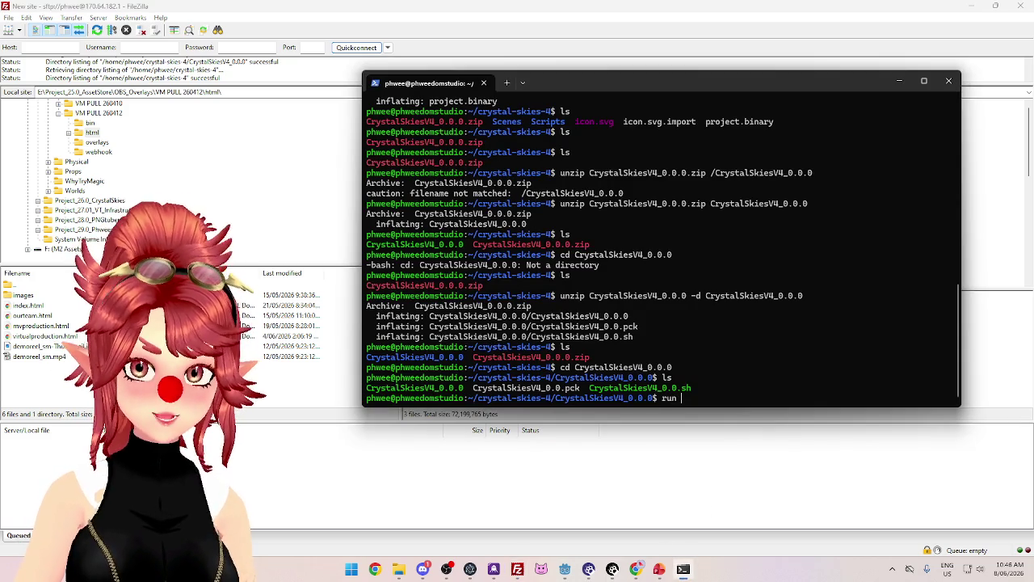
pyautogui.write('CrystalSkies')
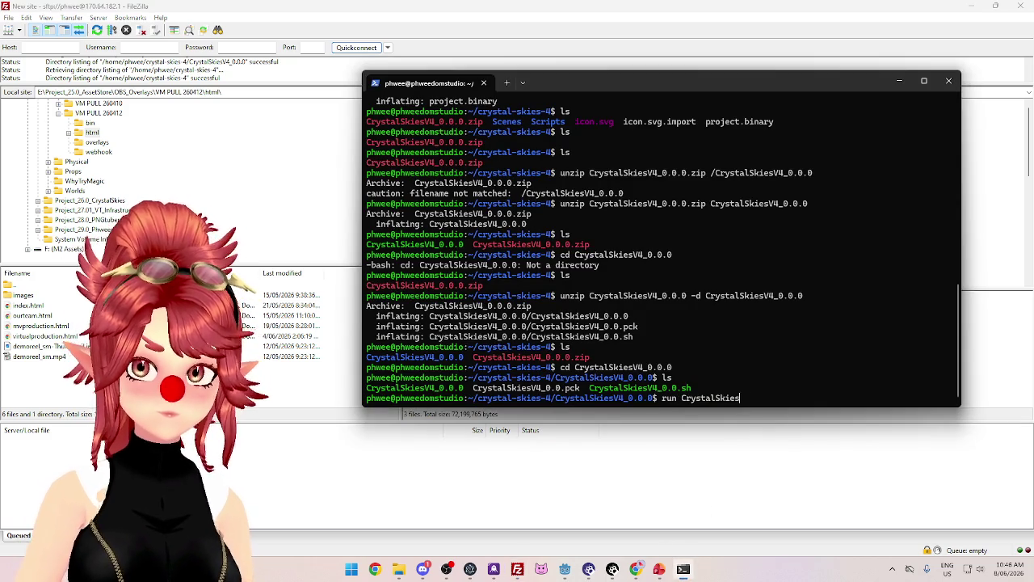
pyautogui.write('V4_')
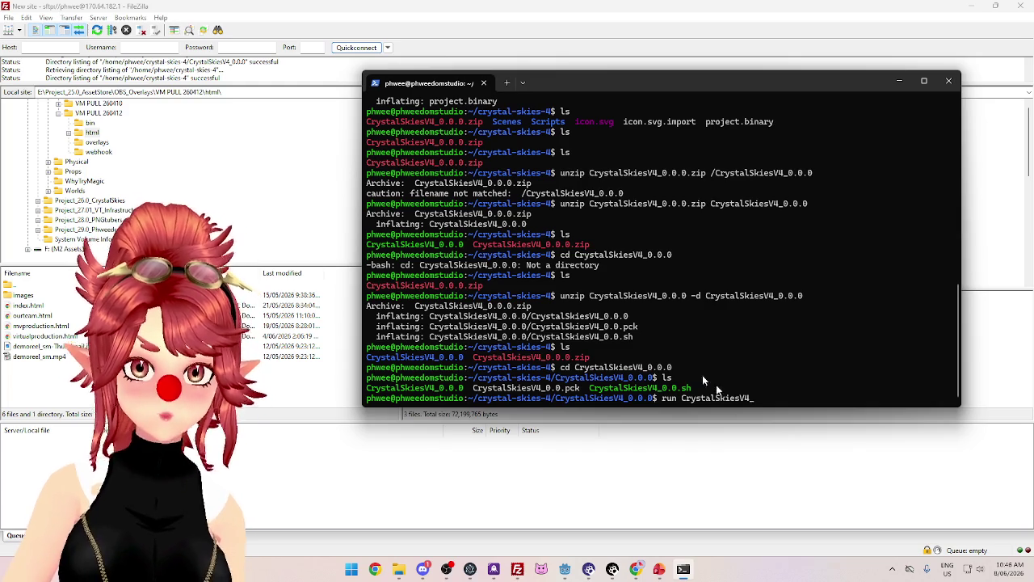
pyautogui.hotkey('alt', 'Tab')
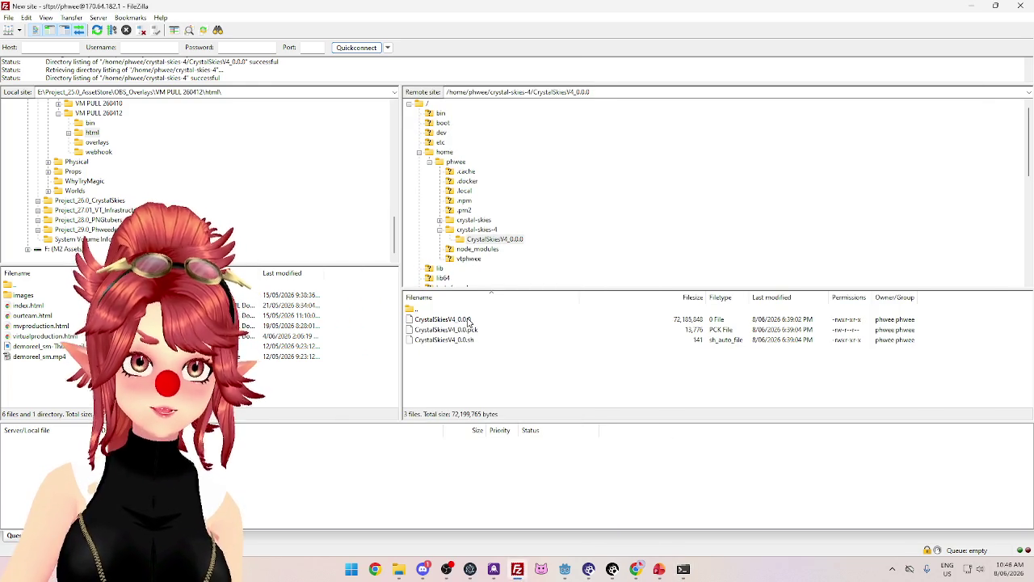
pyautogui.click(472, 342)
pyautogui.click(469, 321)
pyautogui.click(472, 340)
pyautogui.click(683, 569)
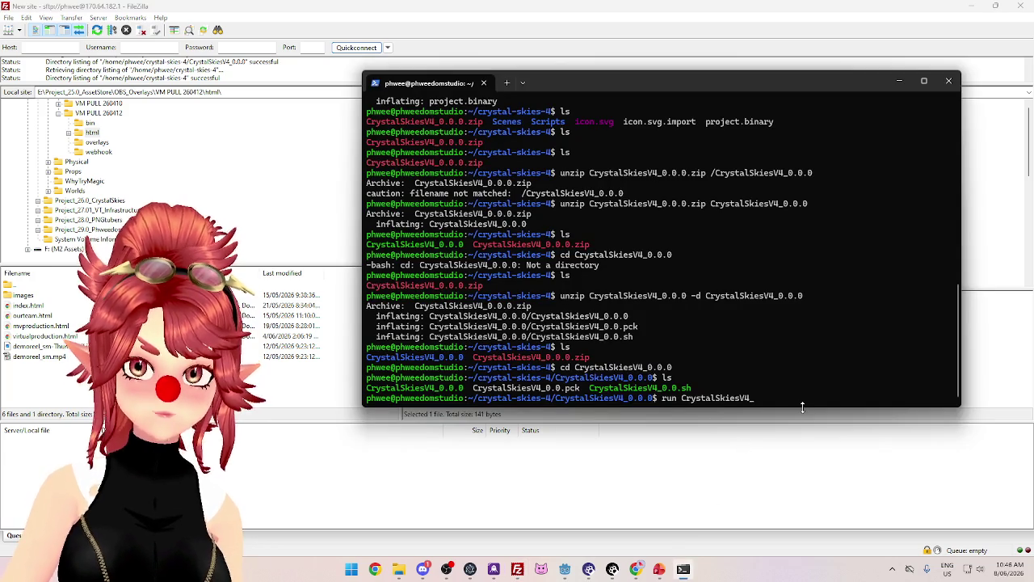
pyautogui.write('0.0')
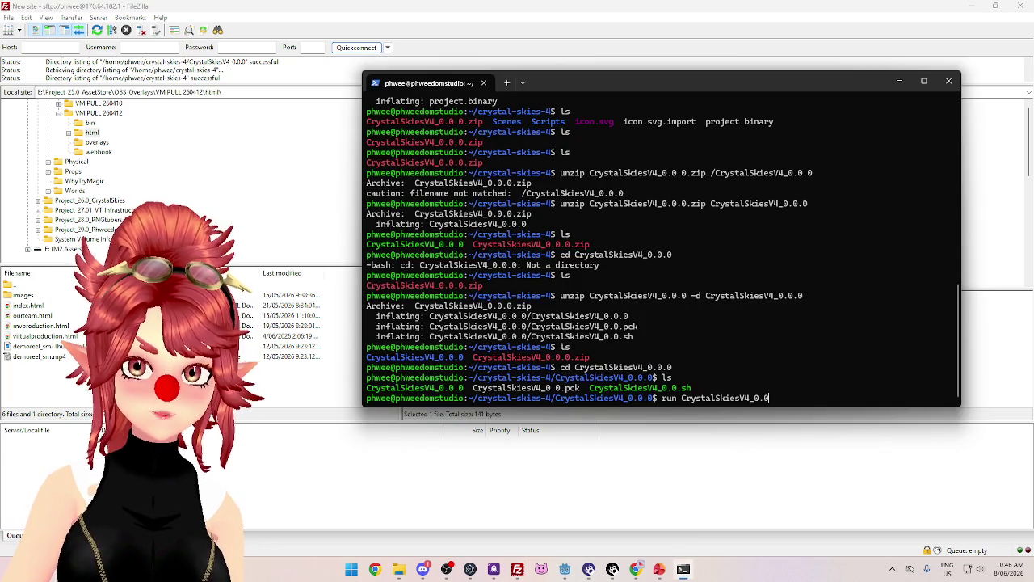
pyautogui.write('.sh')
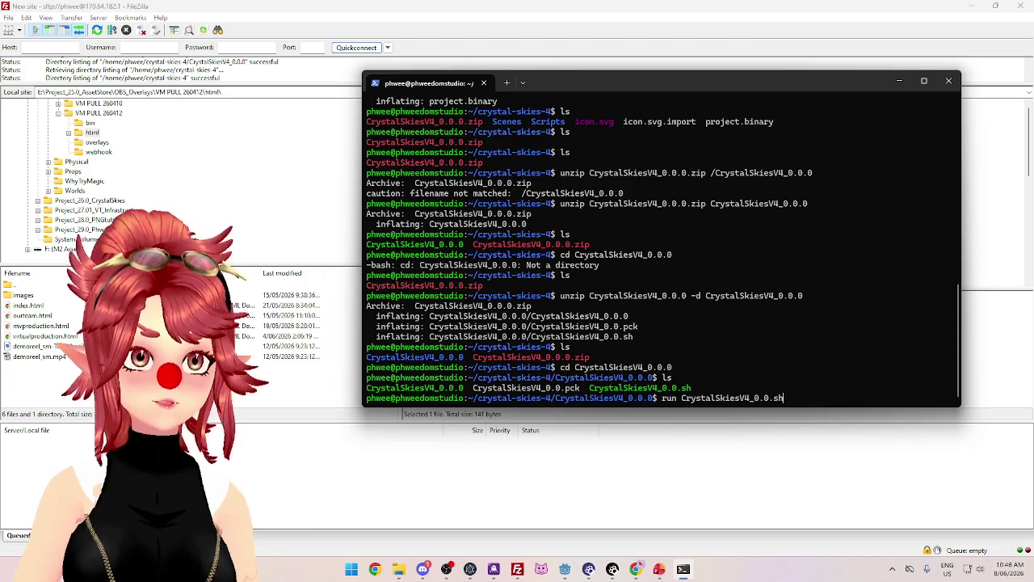
pyautogui.press('Return')
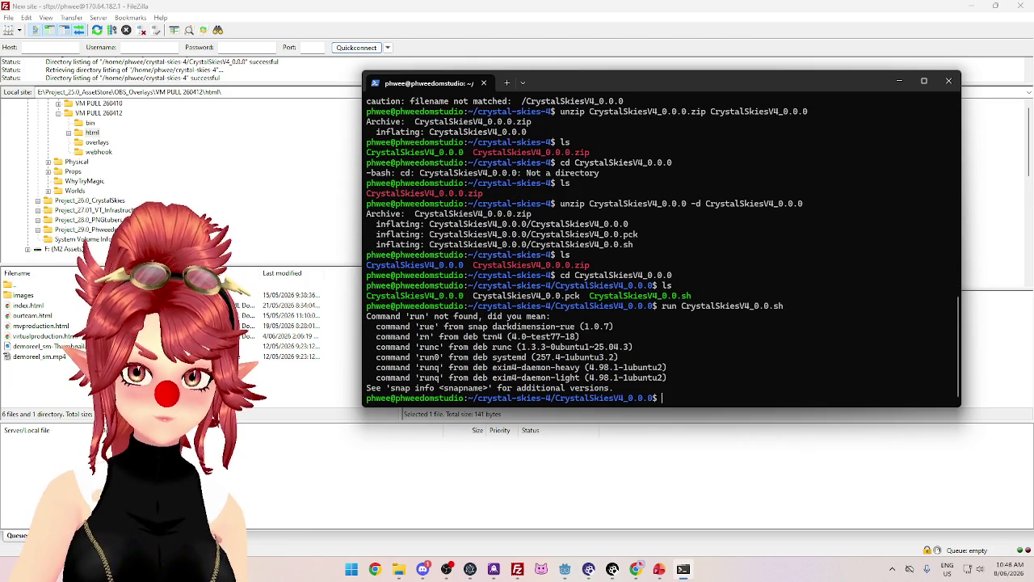
# Correct the launch command to ./CrystalSkiesV4_0.0.sh and run it, which reports no display drivers
pyautogui.write('Crystal')
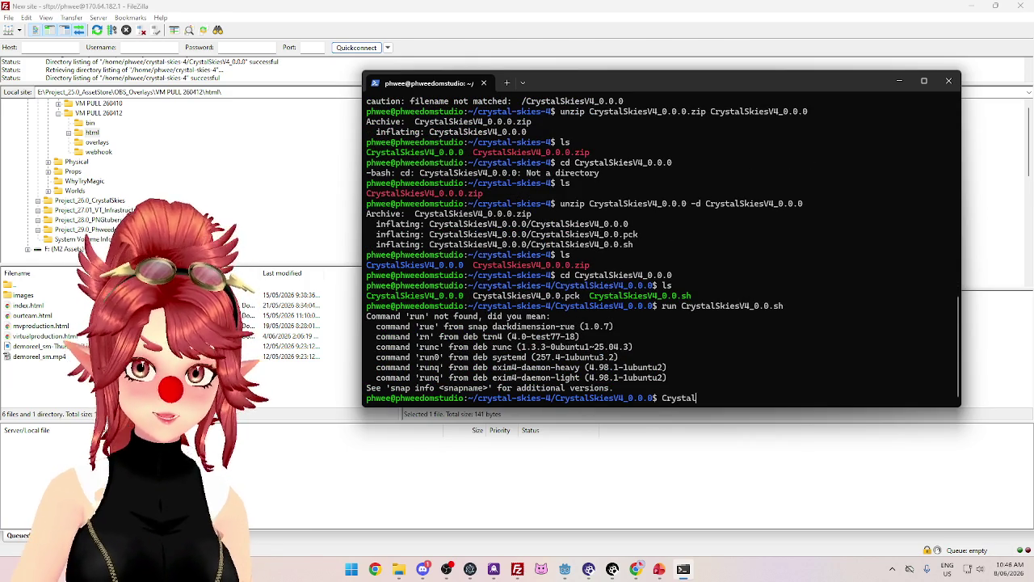
pyautogui.write('SkiesV4_0.0')
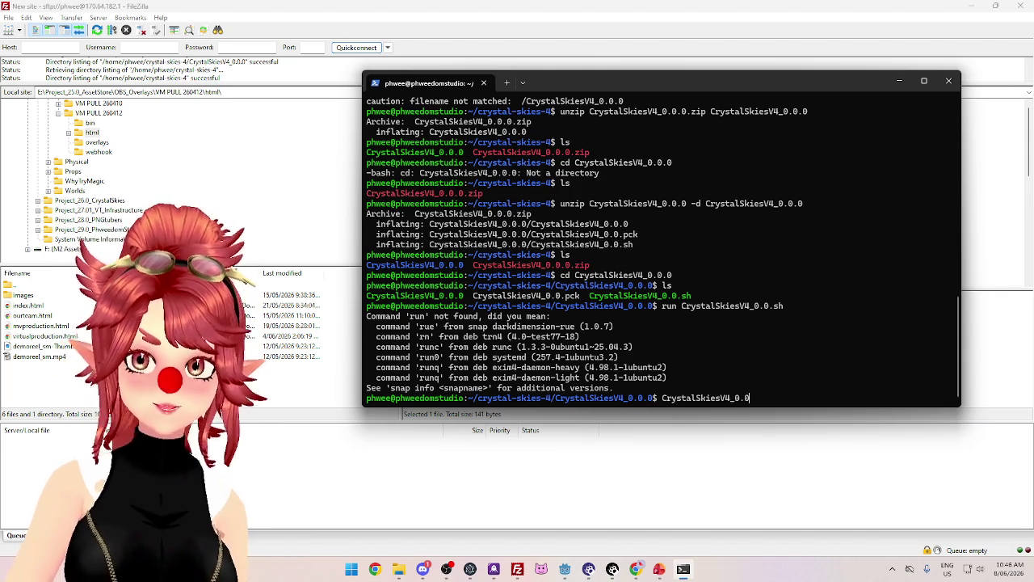
pyautogui.write('.')
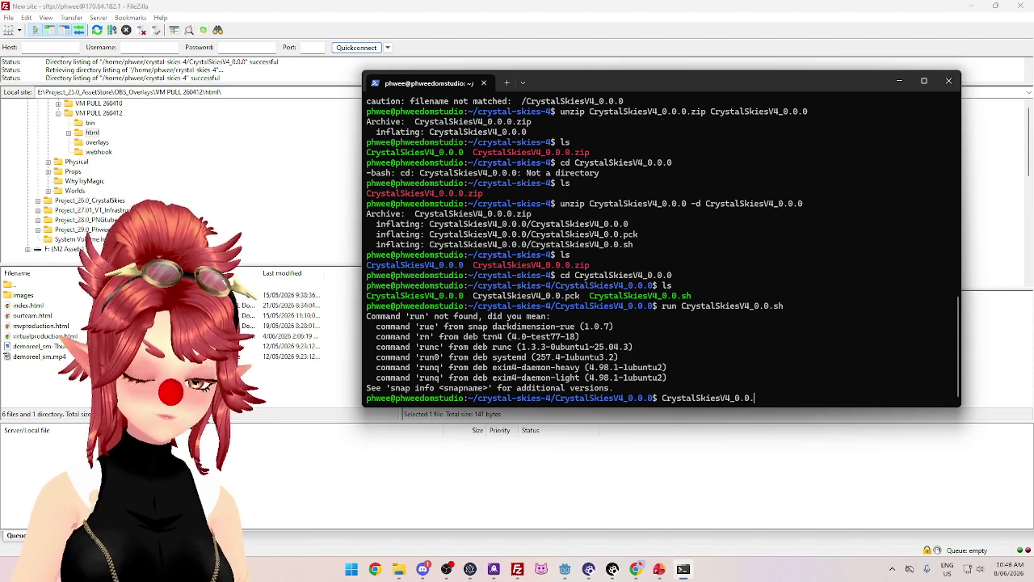
pyautogui.write('sh')
pyautogui.press('BackSpace')
pyautogui.press('BackSpace')
pyautogui.press('BackSpace')
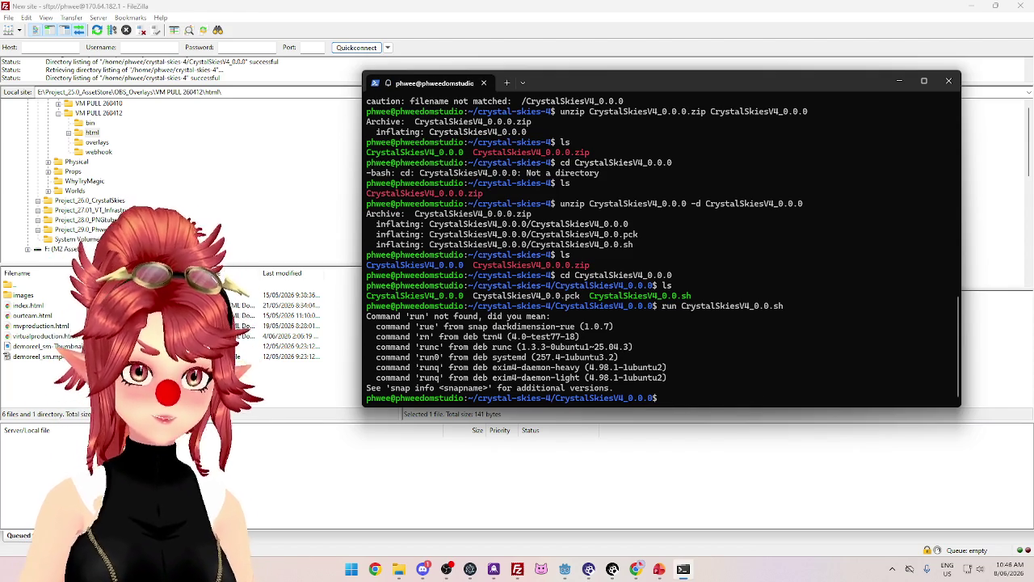
pyautogui.write('./')
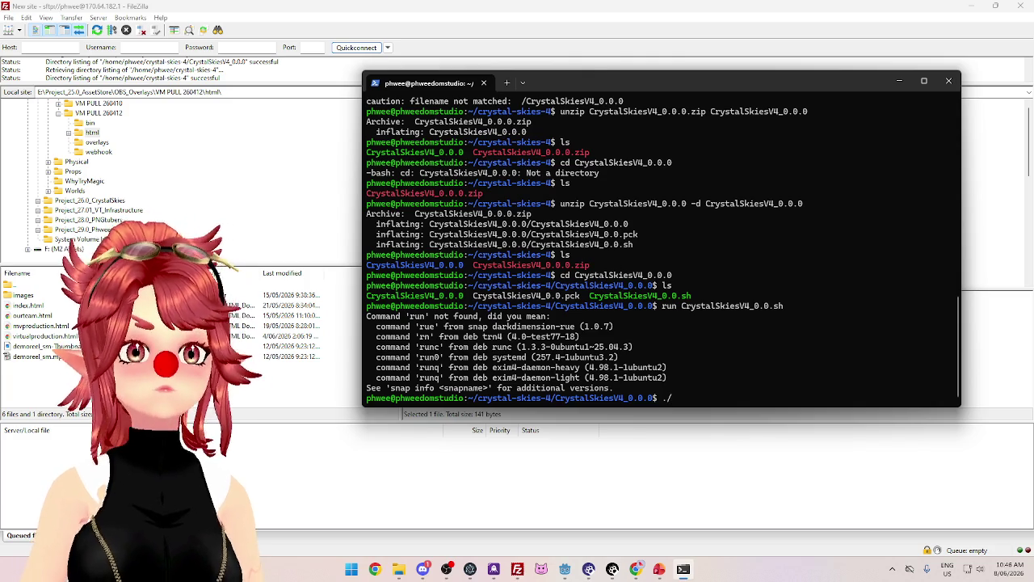
pyautogui.write('<run>')
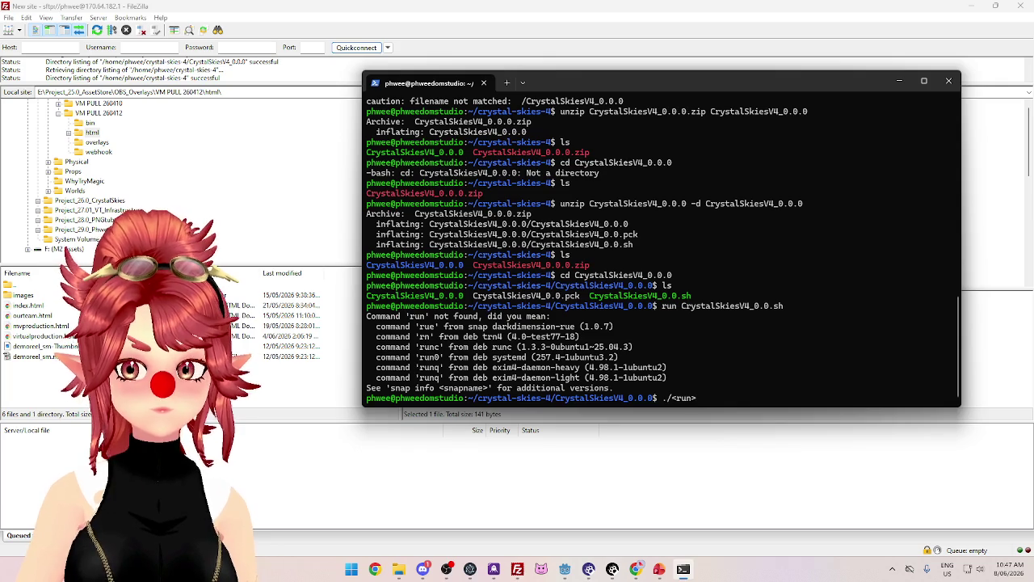
pyautogui.press('Right')
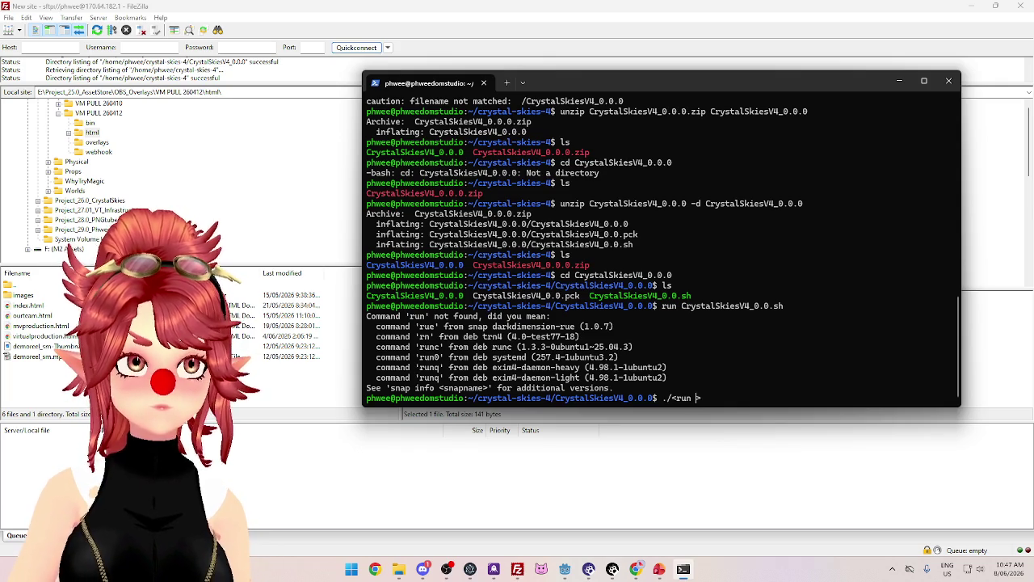
pyautogui.press('BackSpace')
pyautogui.press('BackSpace')
pyautogui.press('BackSpace')
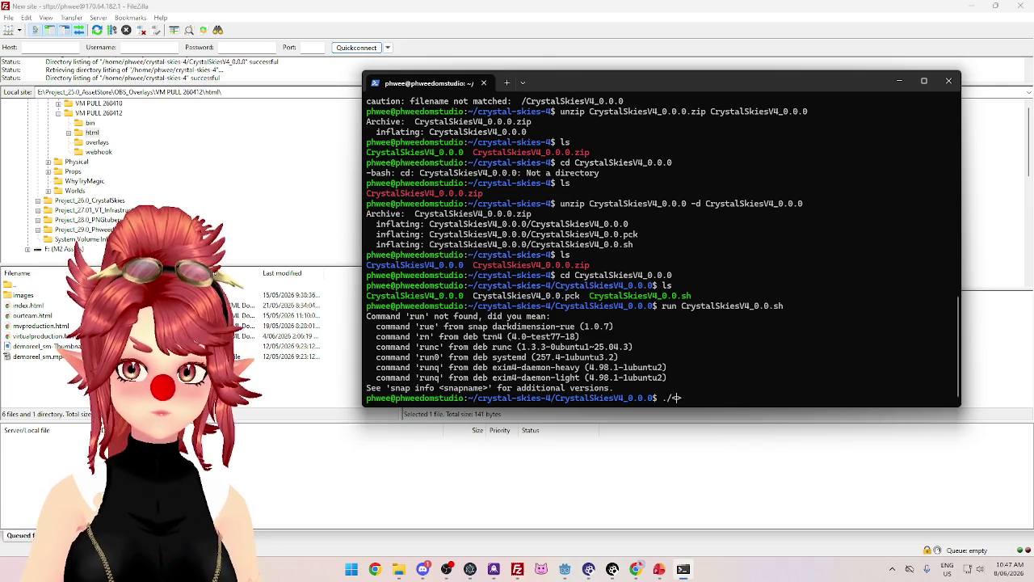
pyautogui.write('Crystal')
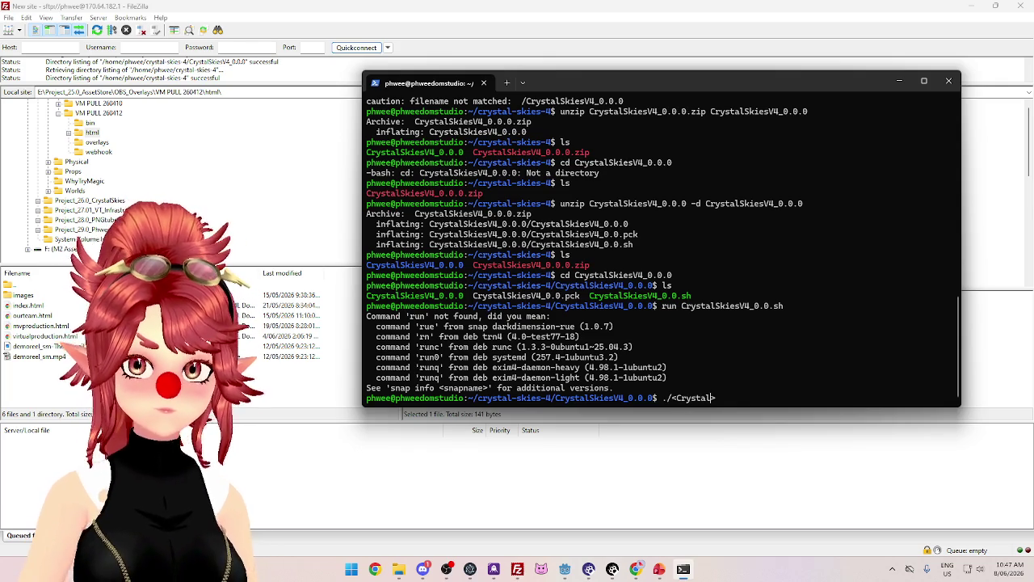
pyautogui.write('SkiesV')
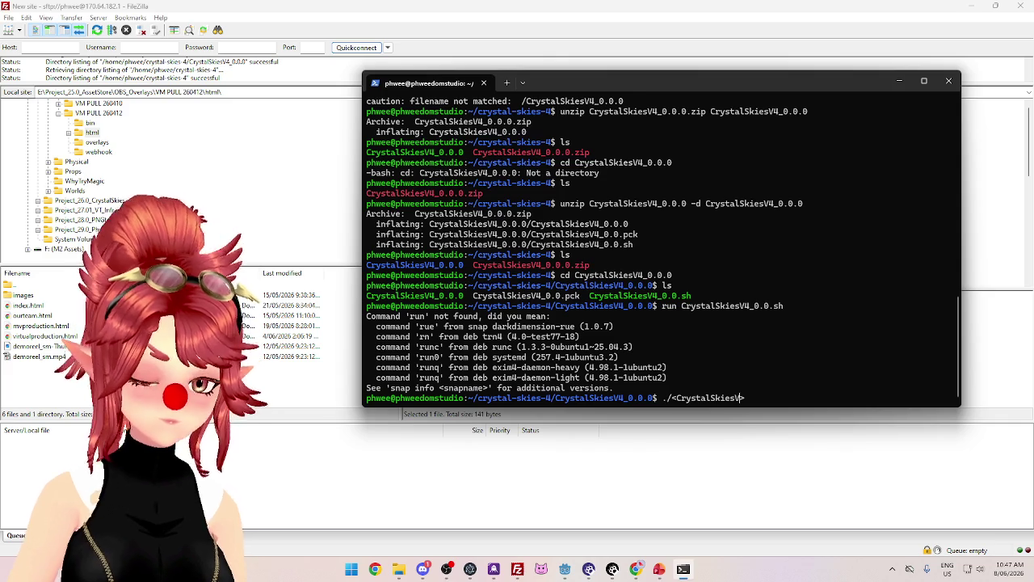
pyautogui.write('4_0.0.')
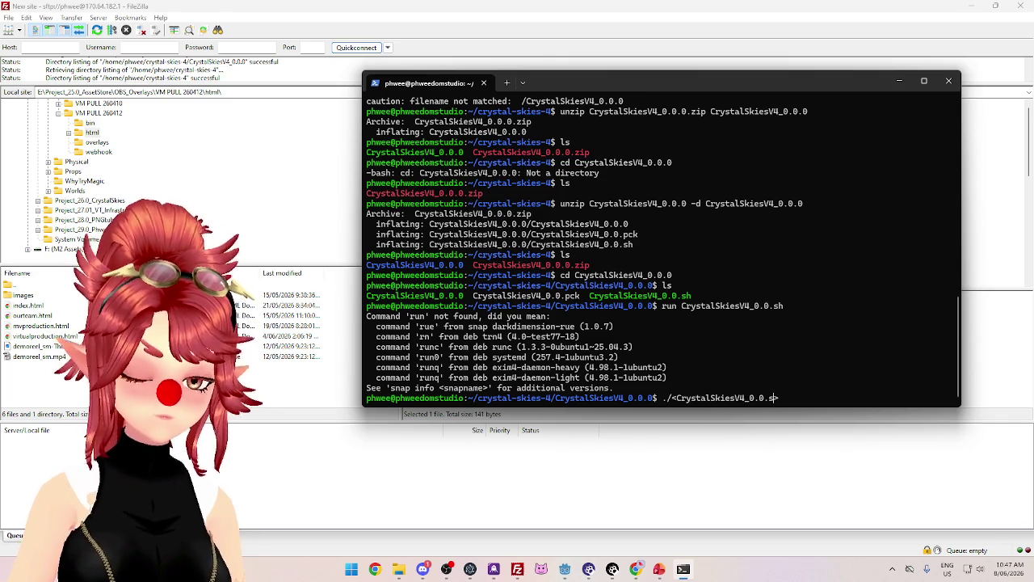
pyautogui.write('sh')
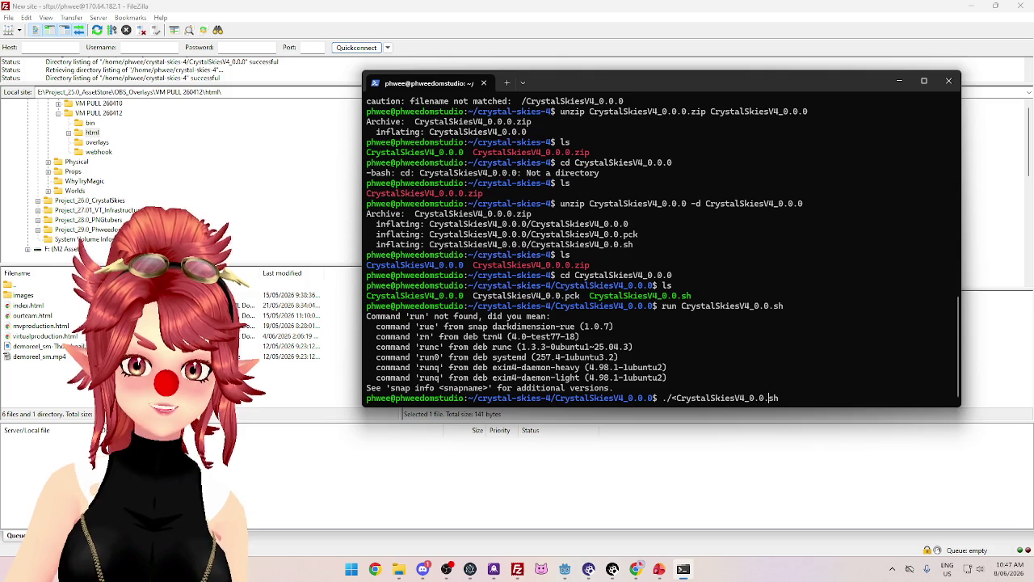
pyautogui.press('BackSpace')
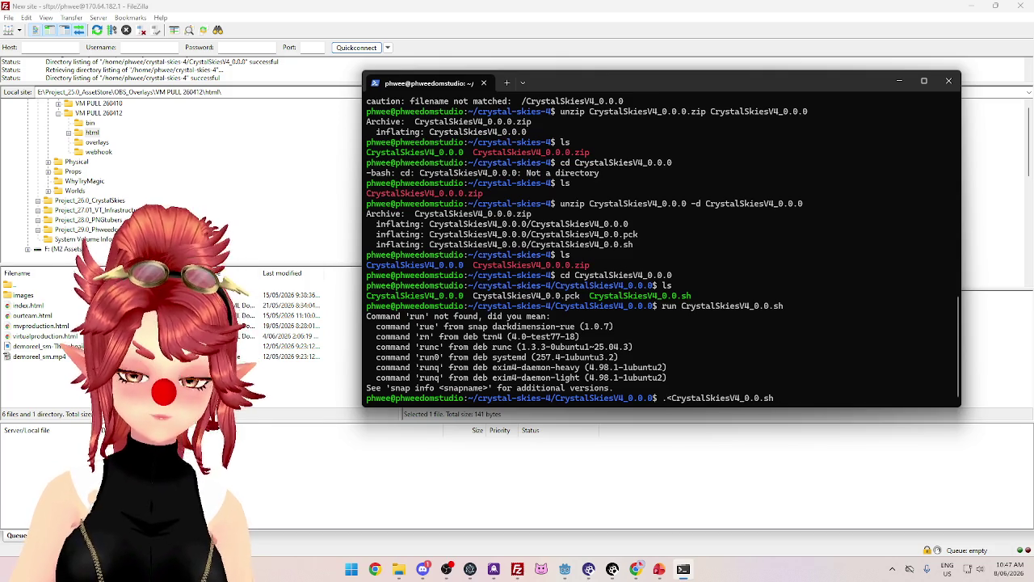
pyautogui.press('Delete')
pyautogui.write('/')
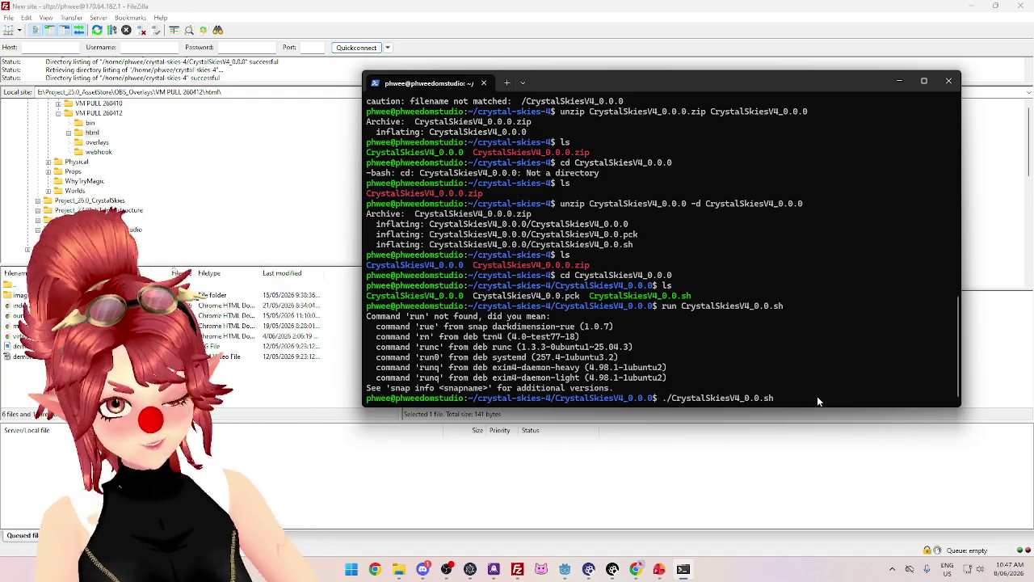
pyautogui.moveTo(759, 79)
pyautogui.mouseDown()
pyautogui.moveTo(700, 120)
pyautogui.moveTo(725, 80)
pyautogui.mouseUp()
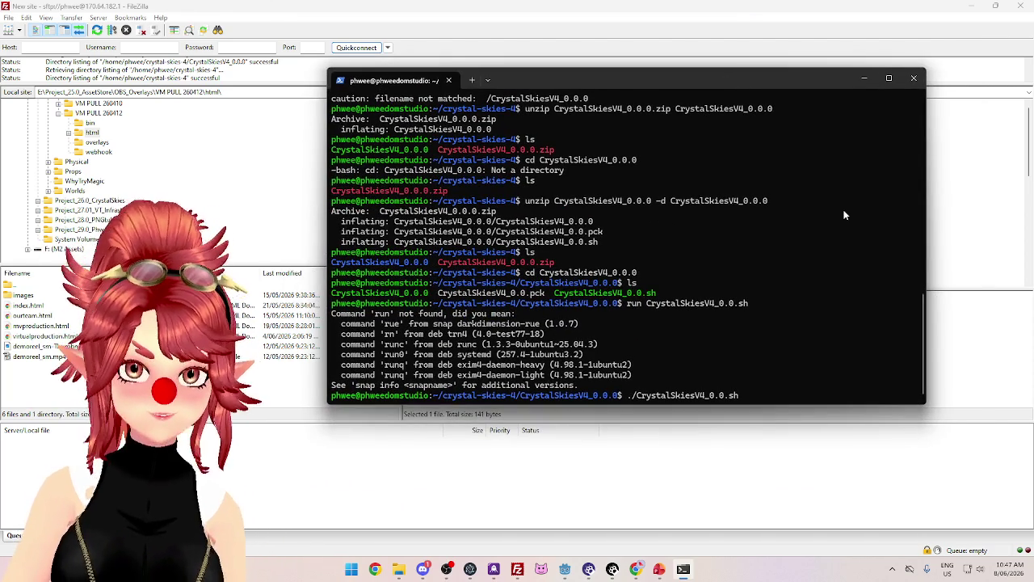
pyautogui.press('Return')
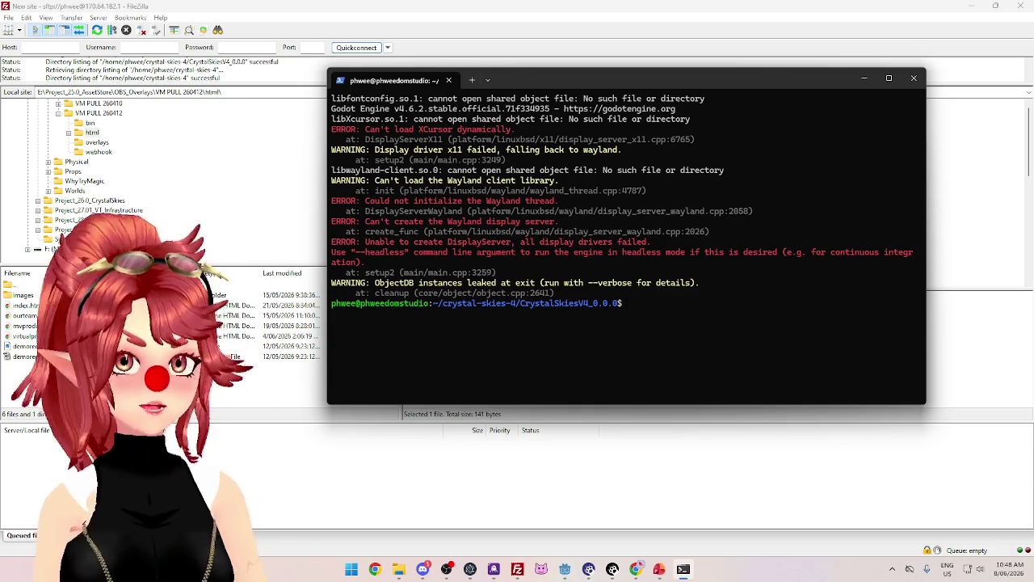
# Switch to the Godot editor's Export dialog showing the Linux (Runnable) preset
pyautogui.click(565, 569)
pyautogui.click(599, 509)
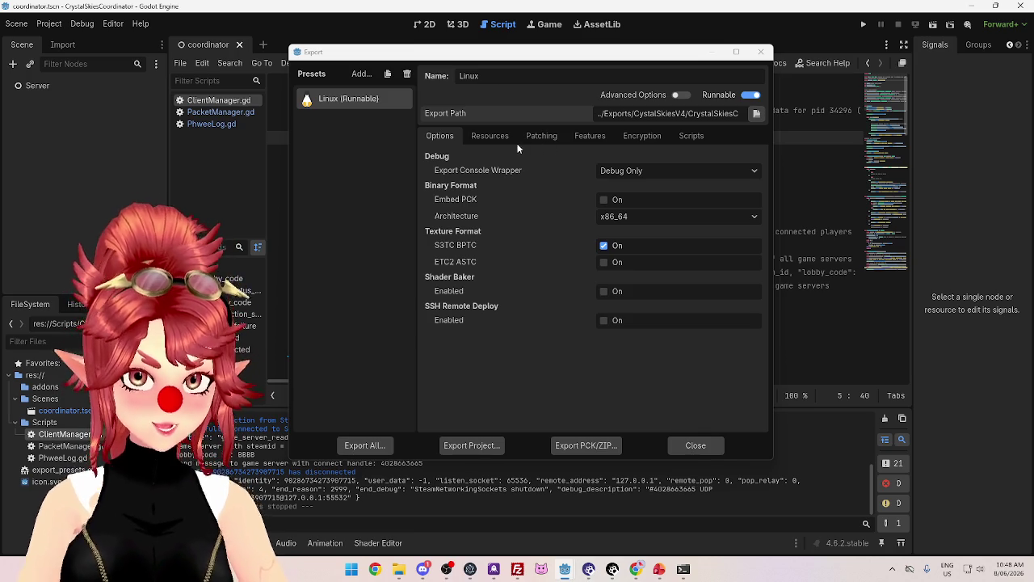
# Review the Linux preset's Resources, Patching, Features, Encryption and Scripts tabs, then close Export and return to FileZilla
pyautogui.click(494, 136)
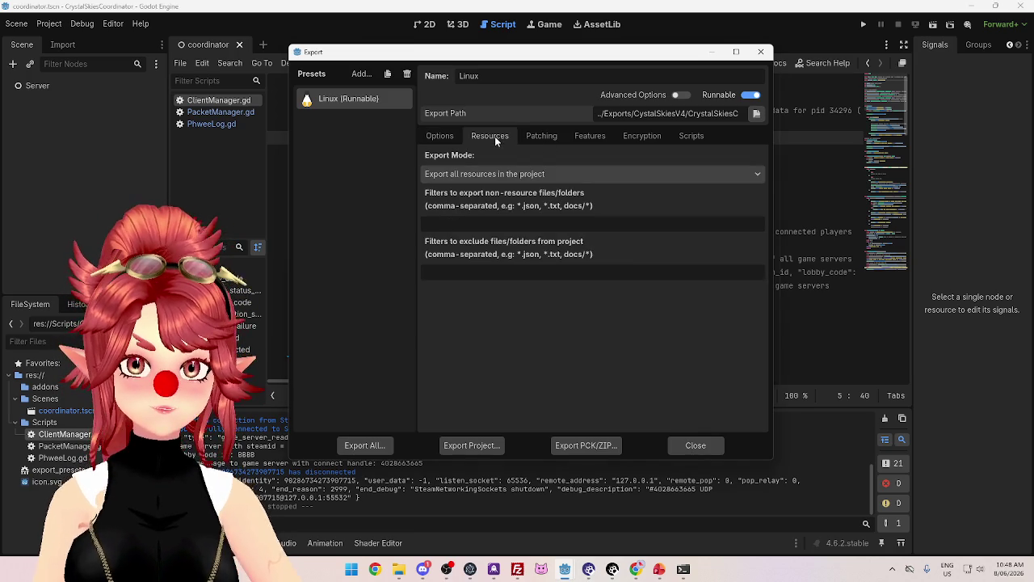
pyautogui.click(546, 135)
pyautogui.click(590, 136)
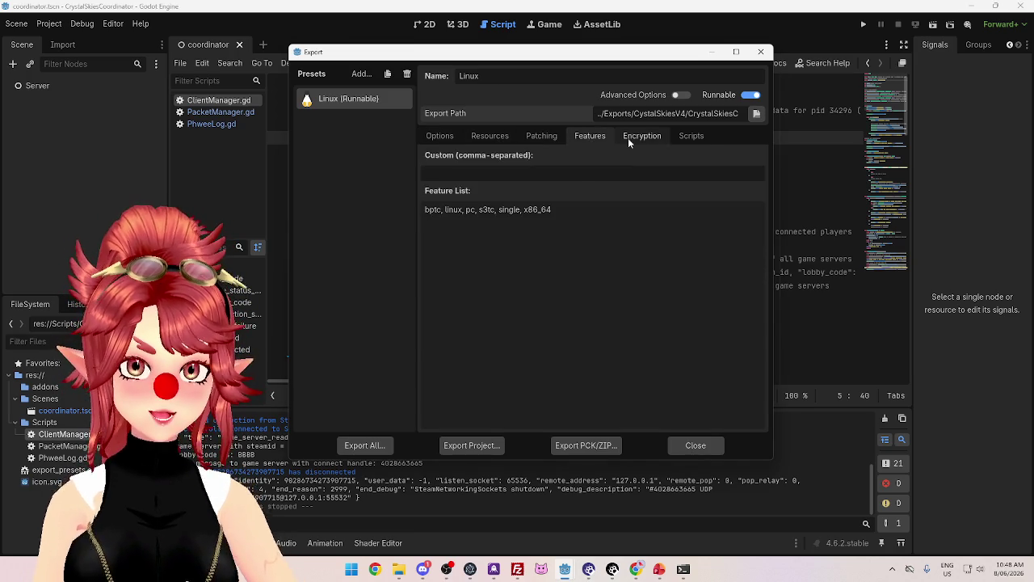
pyautogui.click(642, 136)
pyautogui.click(695, 136)
pyautogui.click(642, 136)
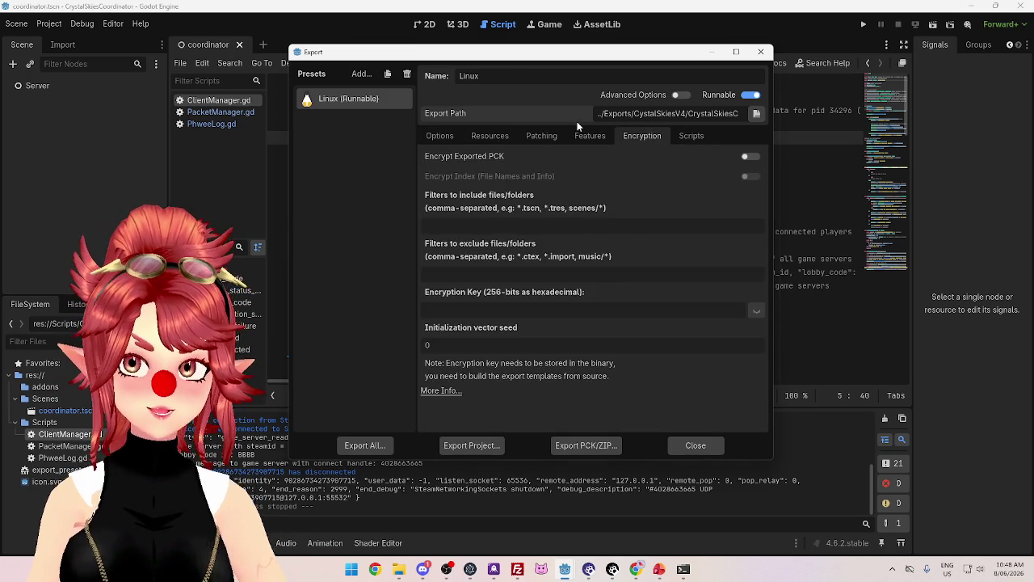
pyautogui.click(541, 136)
pyautogui.click(441, 138)
pyautogui.click(443, 138)
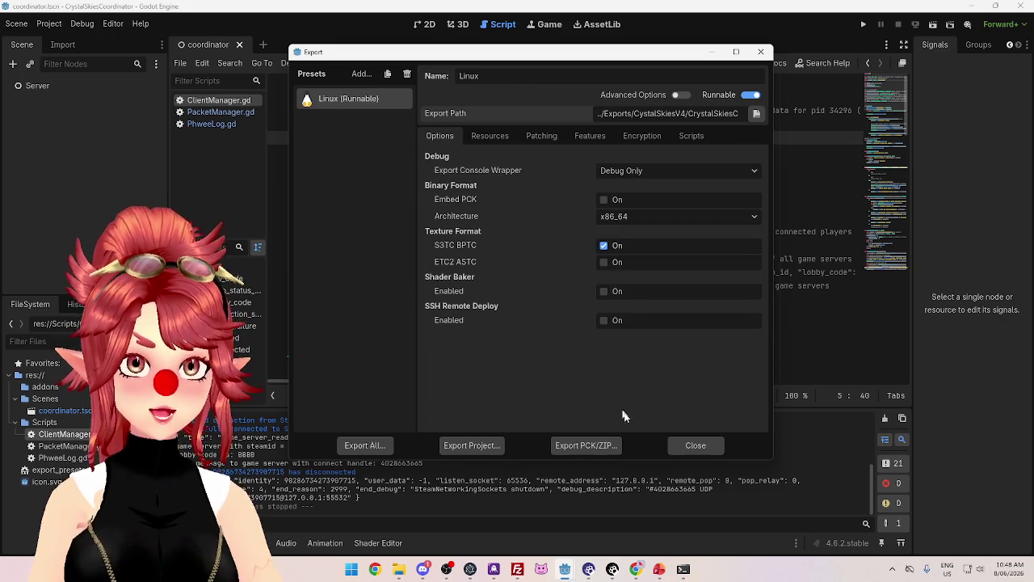
pyautogui.click(691, 446)
pyautogui.click(517, 568)
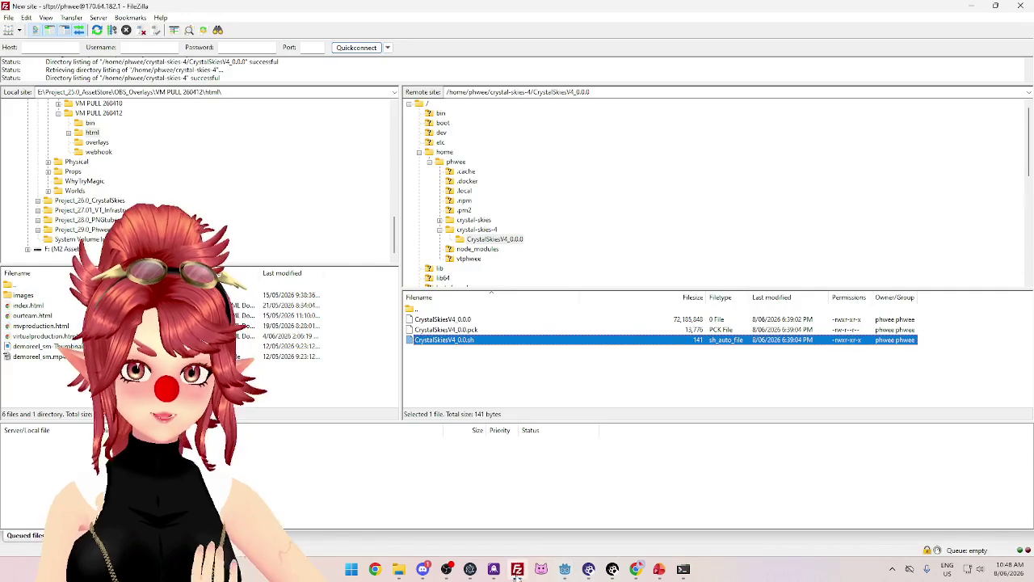
# Select the CrystalSkiesV4_0.0.0 folder and its zip in crystal-skies-4 and delete both from the server
pyautogui.click(468, 230)
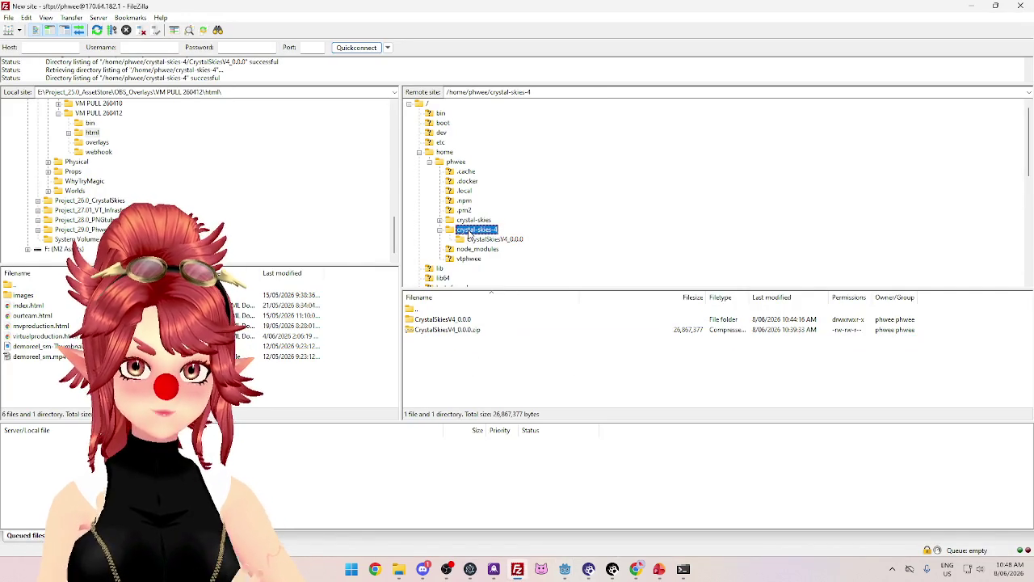
pyautogui.click(447, 322)
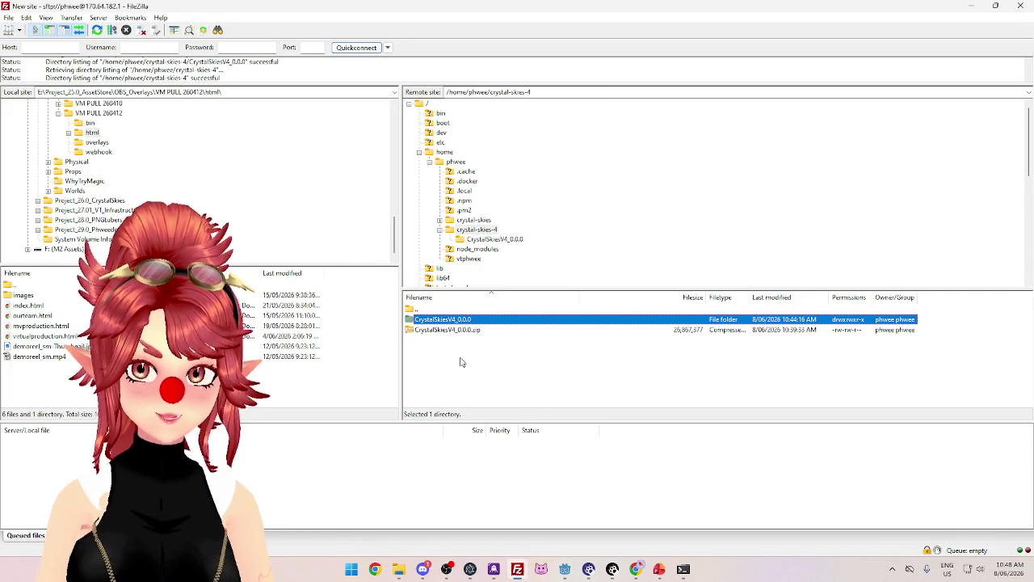
pyautogui.moveTo(447, 343)
pyautogui.mouseDown()
pyautogui.moveTo(450, 358)
pyautogui.moveTo(420, 315)
pyautogui.mouseUp()
pyautogui.press('Delete')
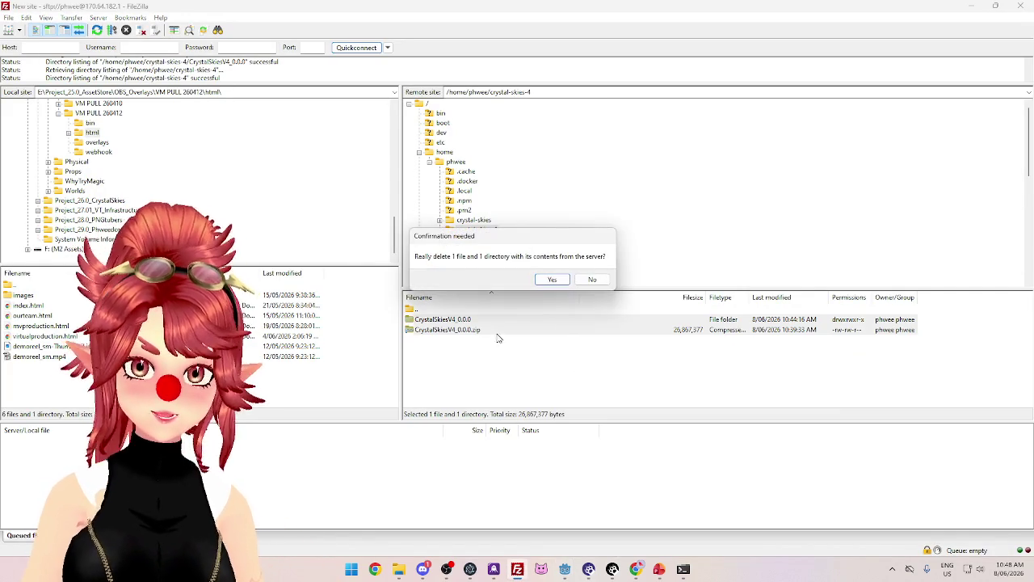
pyautogui.click(556, 282)
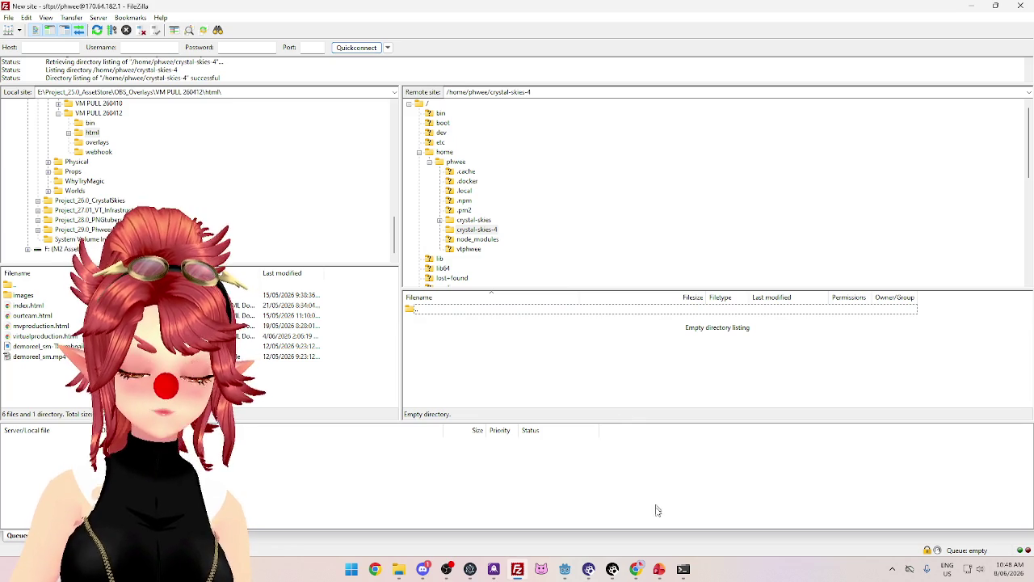
pyautogui.click(635, 569)
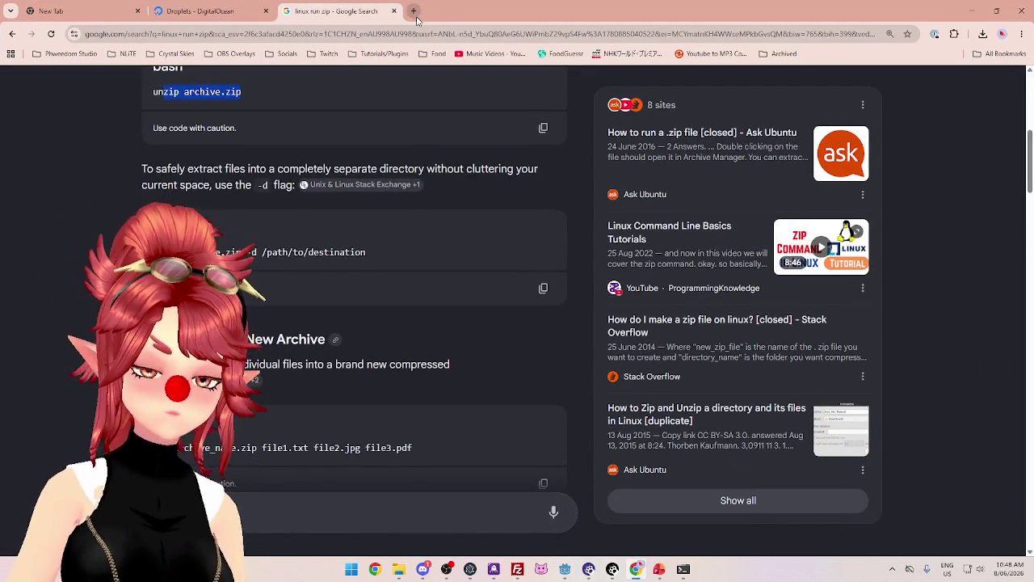
# Search Google for 'godot headless server' in a new tab
pyautogui.click(417, 18)
pyautogui.write('godot hea')
pyautogui.write('dless server')
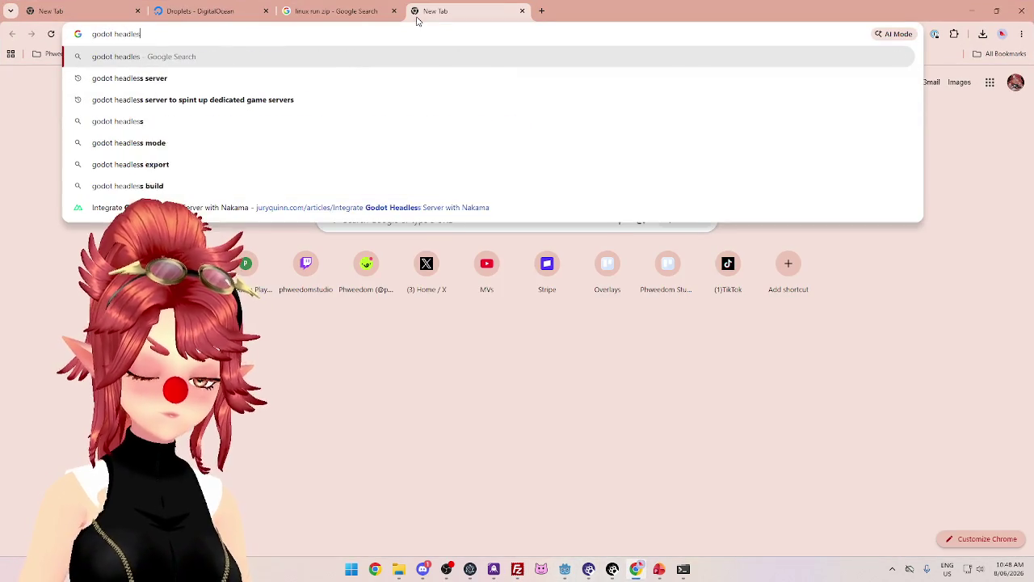
pyautogui.press('Return')
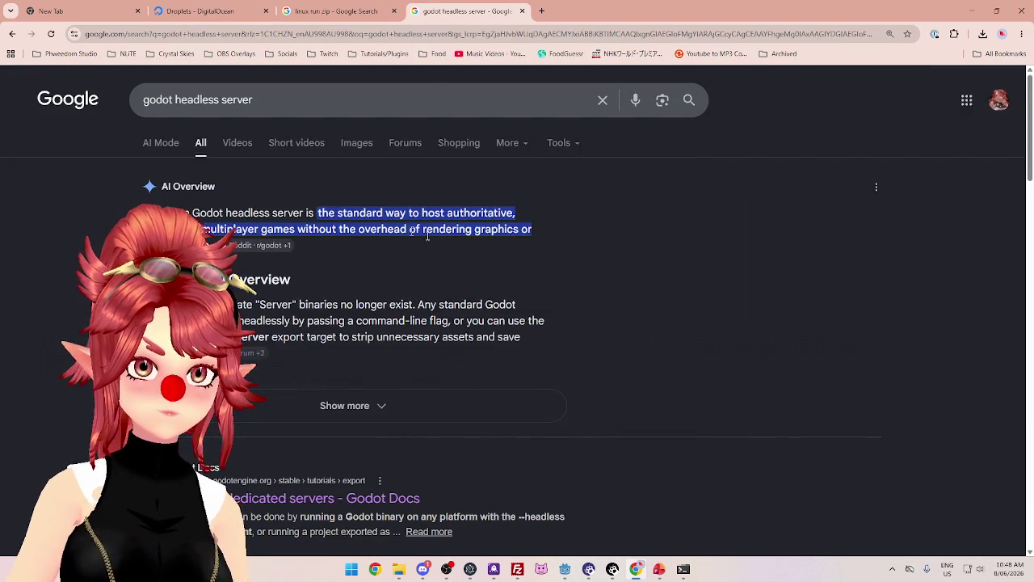
# Expand the AI overview and read its steps on the Dedicated Server export mode
pyautogui.click(280, 398)
pyautogui.scroll(-3, 267, 340)
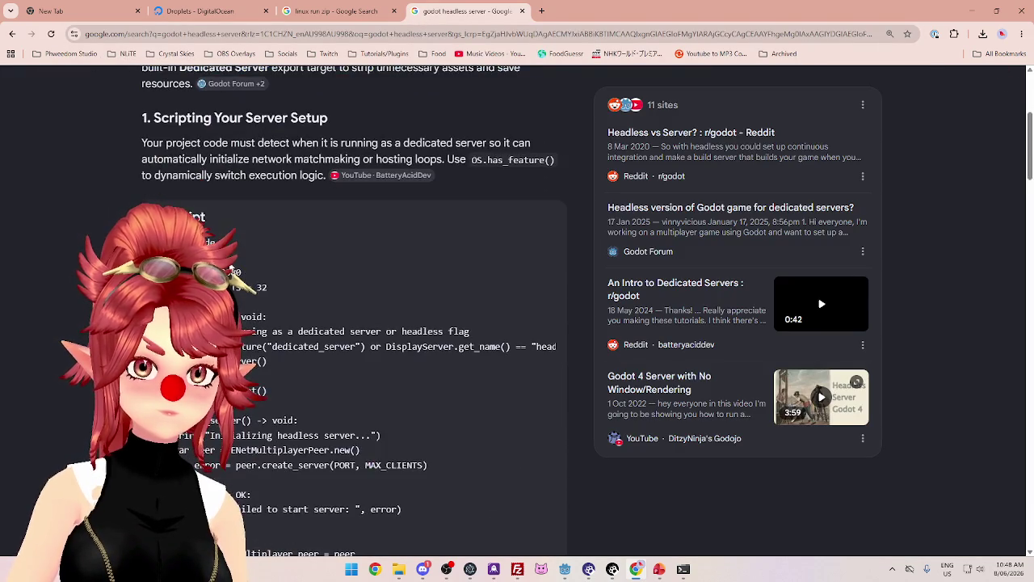
pyautogui.scroll(-6, 224, 147)
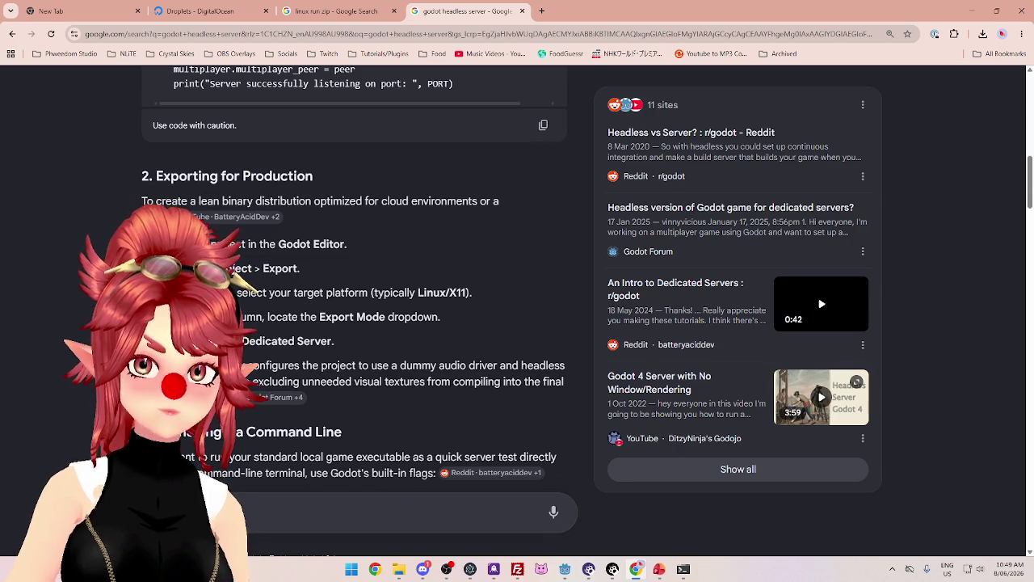
pyautogui.moveTo(284, 317); pyautogui.dragTo(433, 318)
pyautogui.moveTo(243, 341); pyautogui.dragTo(333, 341)
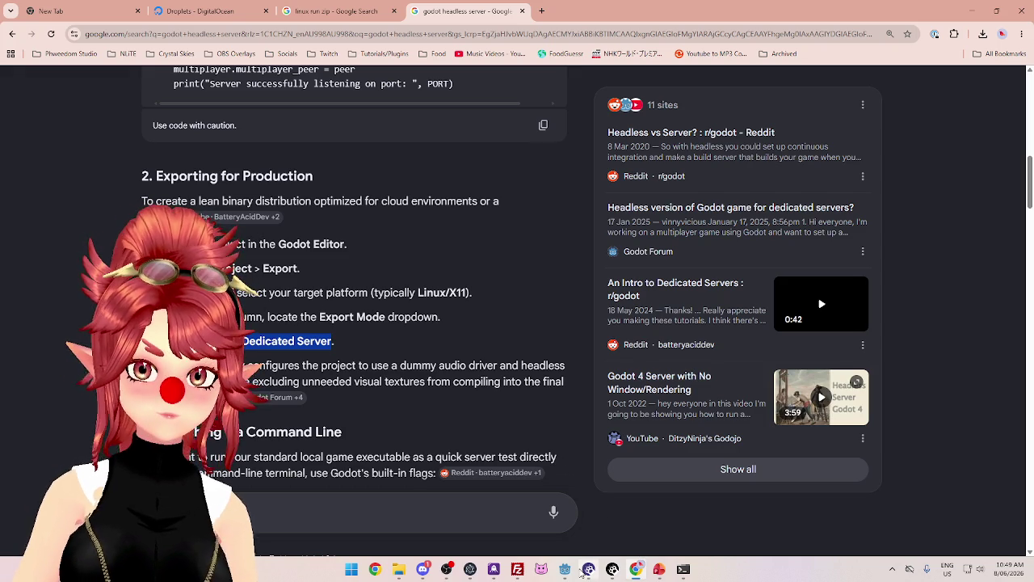
pyautogui.moveTo(569, 573)
pyautogui.click(586, 524)
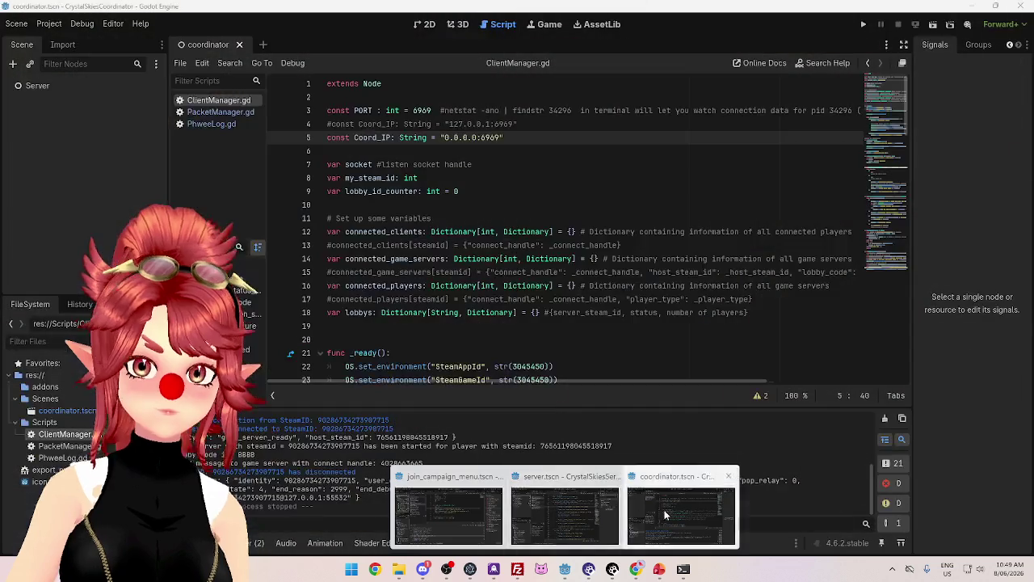
# Open the Project > Export presets window and toggle Advanced Options on and off
pyautogui.click(49, 24)
pyautogui.click(58, 86)
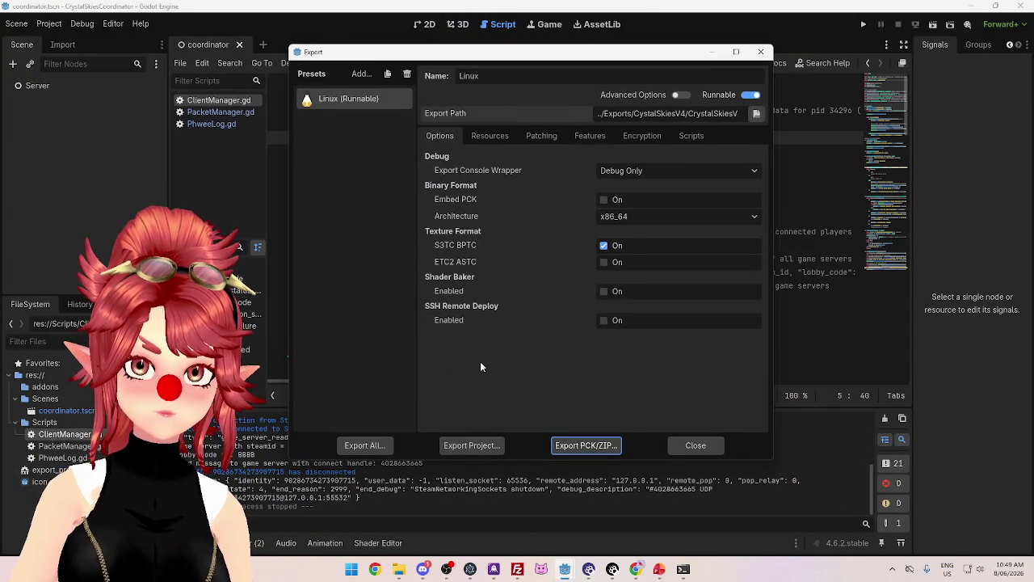
pyautogui.click(681, 95)
pyautogui.click(683, 96)
pyautogui.click(683, 95)
pyautogui.click(683, 95)
# Browse the Linux preset's Resources, Patching, Features and Encryption settings
pyautogui.click(491, 135)
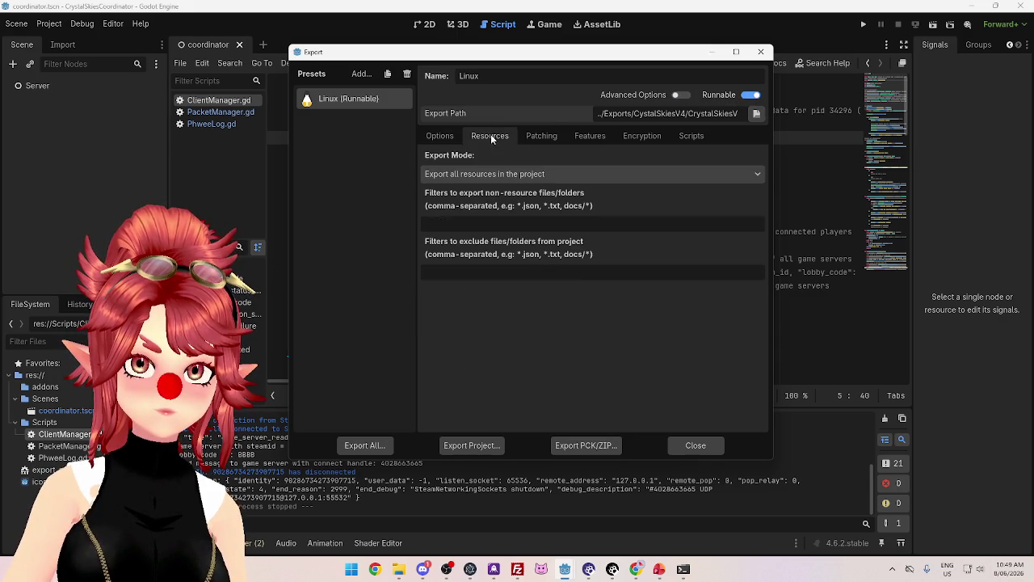
pyautogui.click(550, 142)
pyautogui.click(504, 141)
pyautogui.click(549, 136)
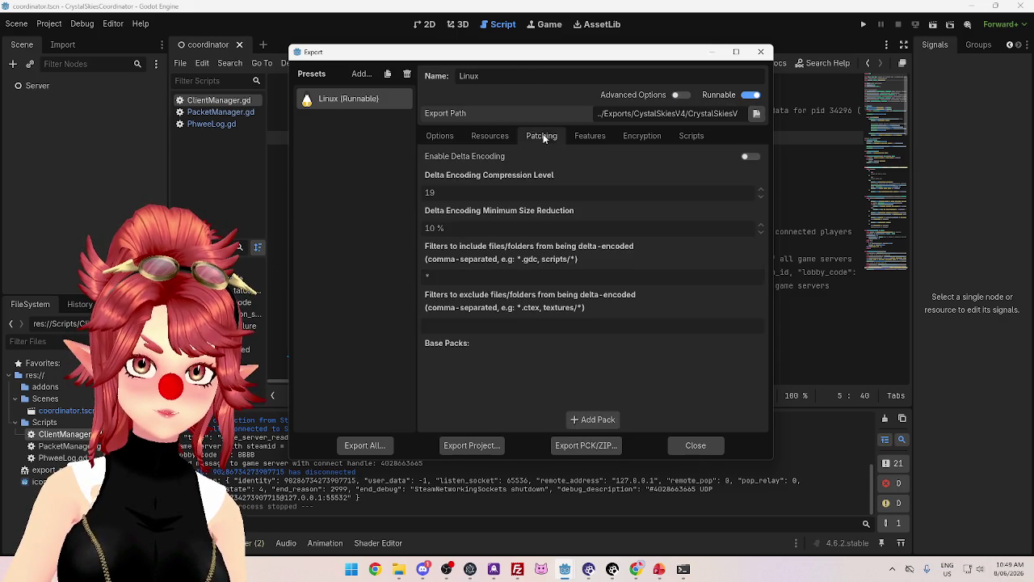
pyautogui.click(591, 135)
pyautogui.click(641, 135)
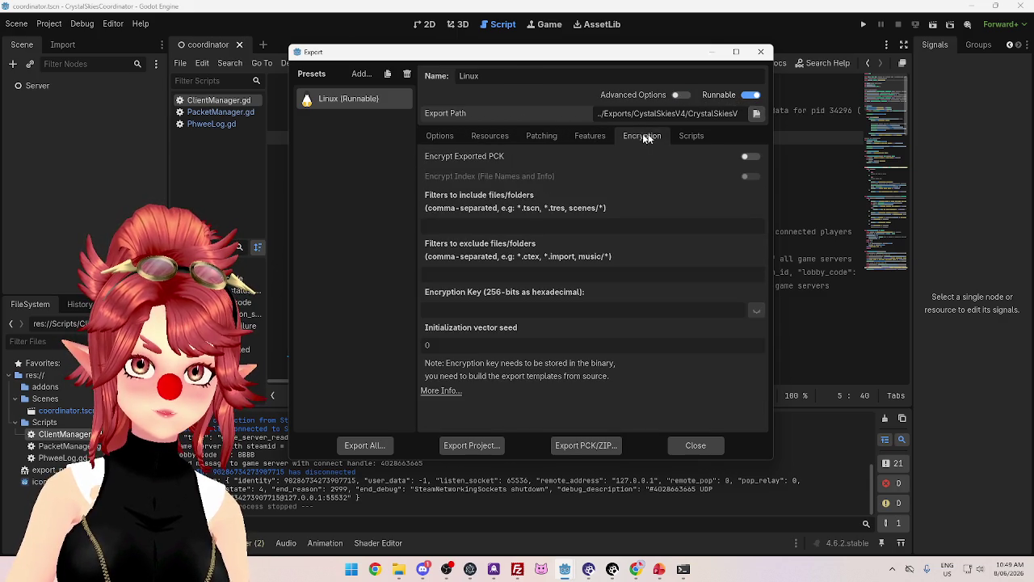
# Check the GDScript export mode and the x86_64 architecture options, leaving both unchanged
pyautogui.click(694, 137)
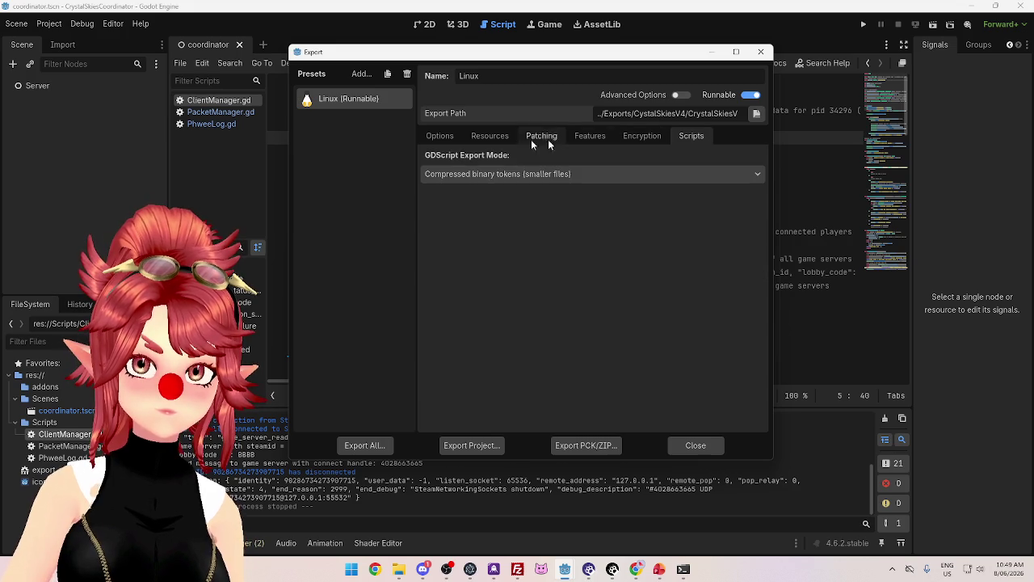
pyautogui.click(439, 175)
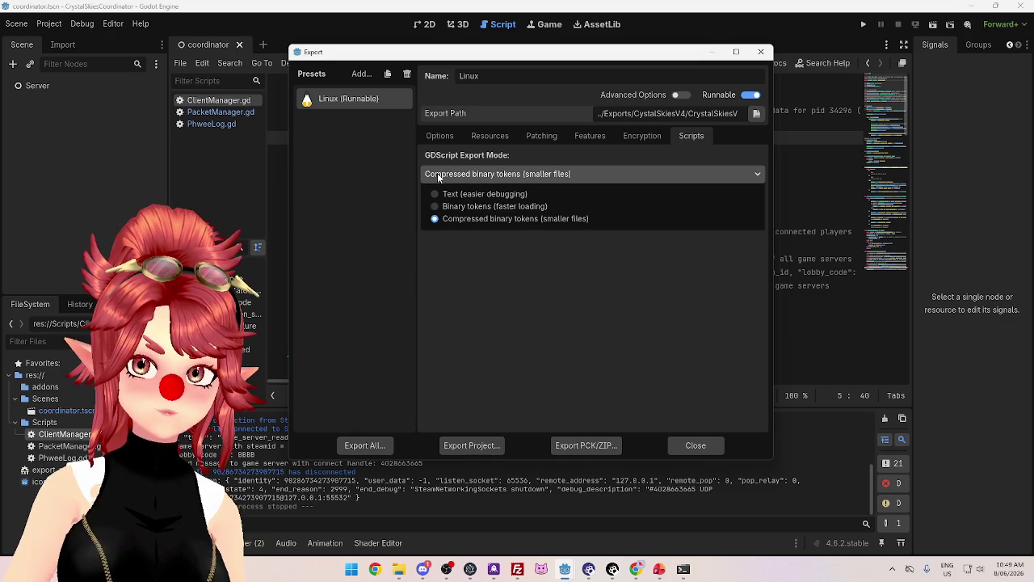
pyautogui.click(439, 176)
pyautogui.click(441, 139)
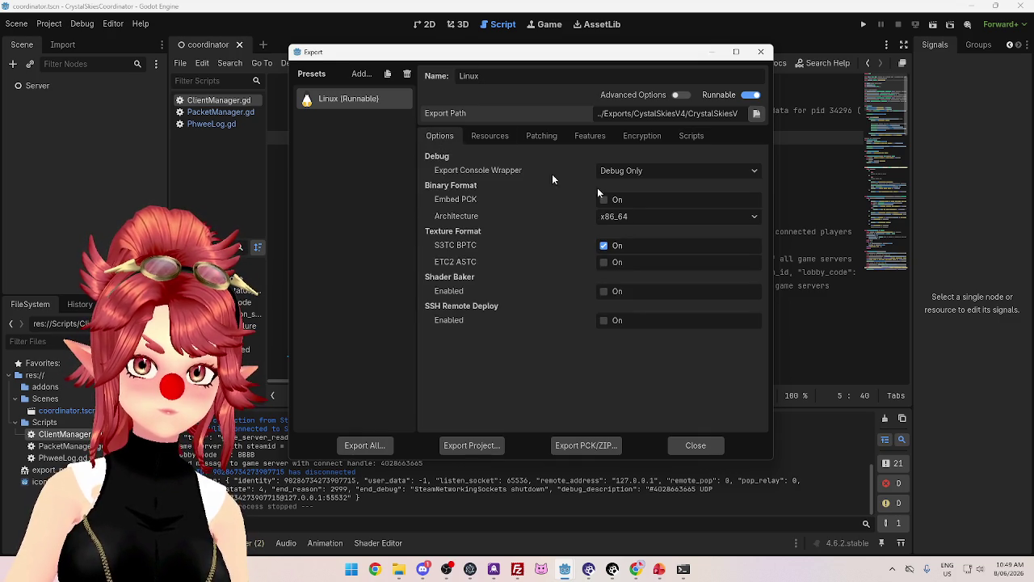
pyautogui.click(652, 216)
pyautogui.click(651, 216)
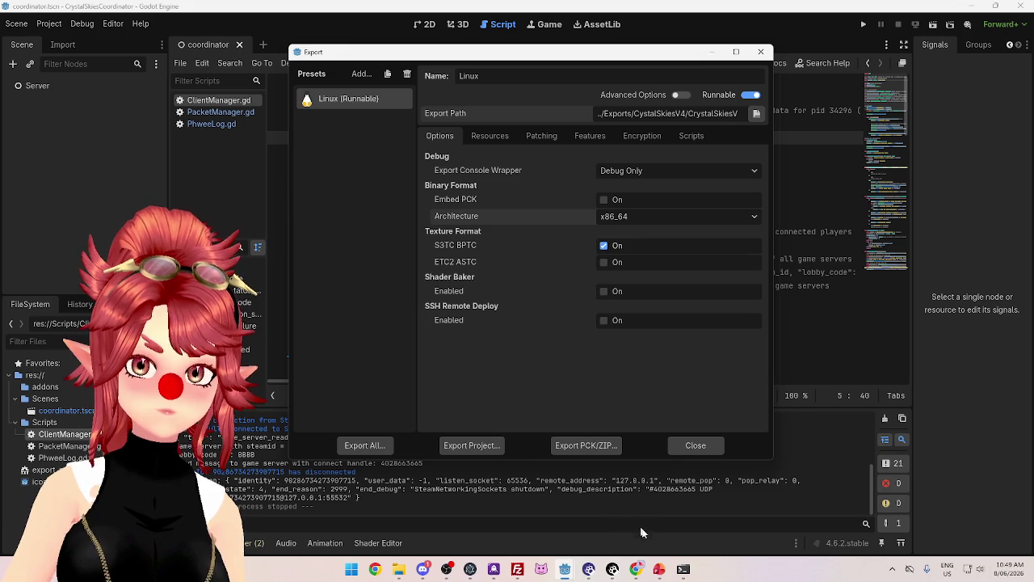
pyautogui.click(636, 569)
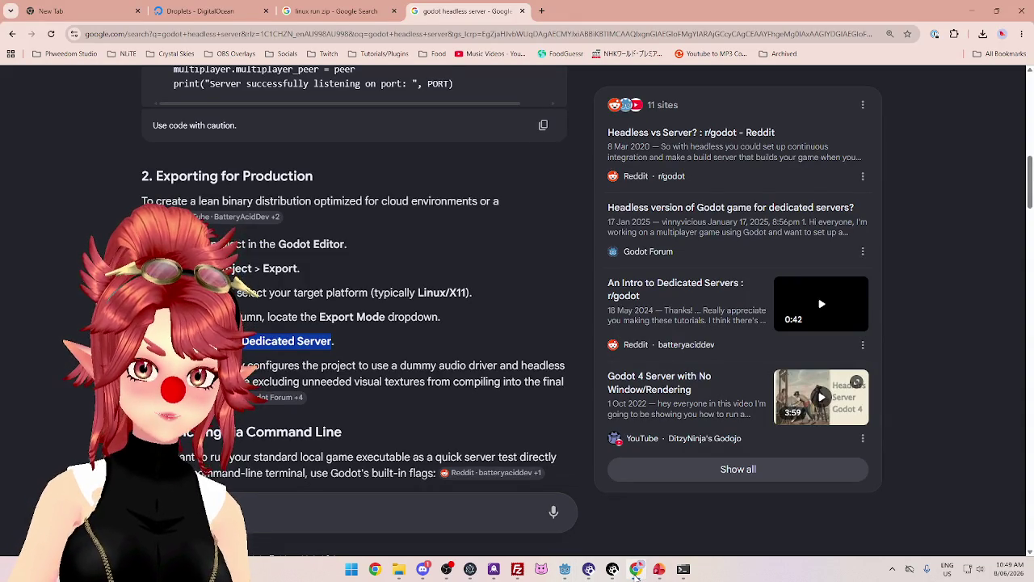
# Reread the overview's dedicated-server detection explanation and its create_server sample code
pyautogui.scroll(6, 398, 340)
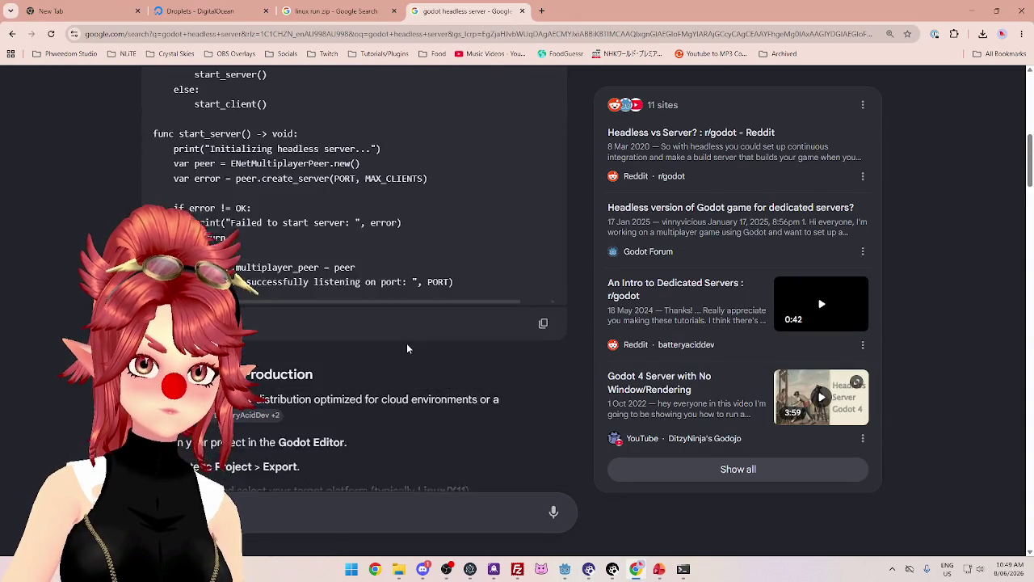
pyautogui.moveTo(153, 143); pyautogui.dragTo(454, 144)
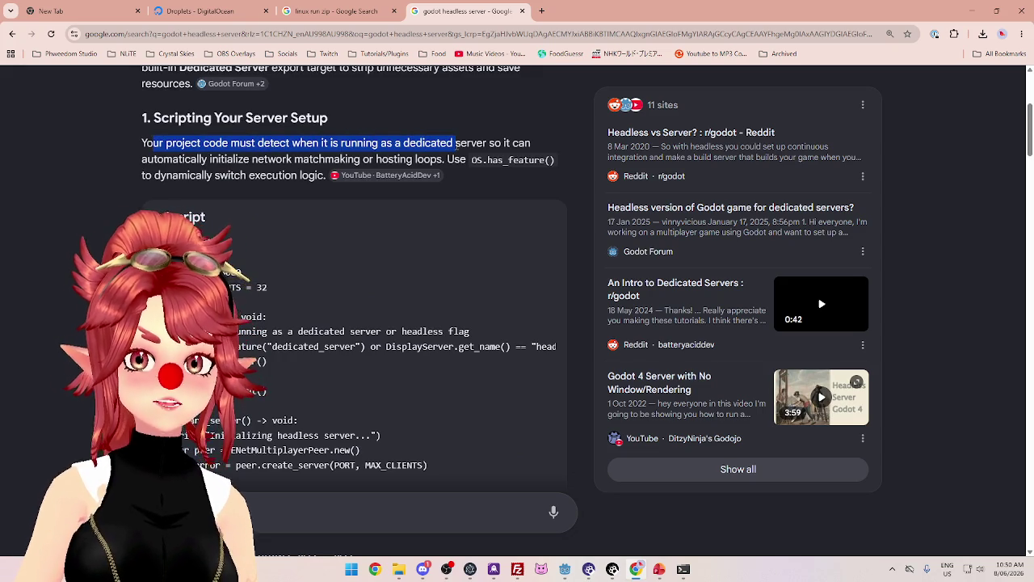
pyautogui.moveTo(172, 159)
pyautogui.mouseDown()
pyautogui.moveTo(273, 148)
pyautogui.moveTo(438, 159)
pyautogui.mouseUp()
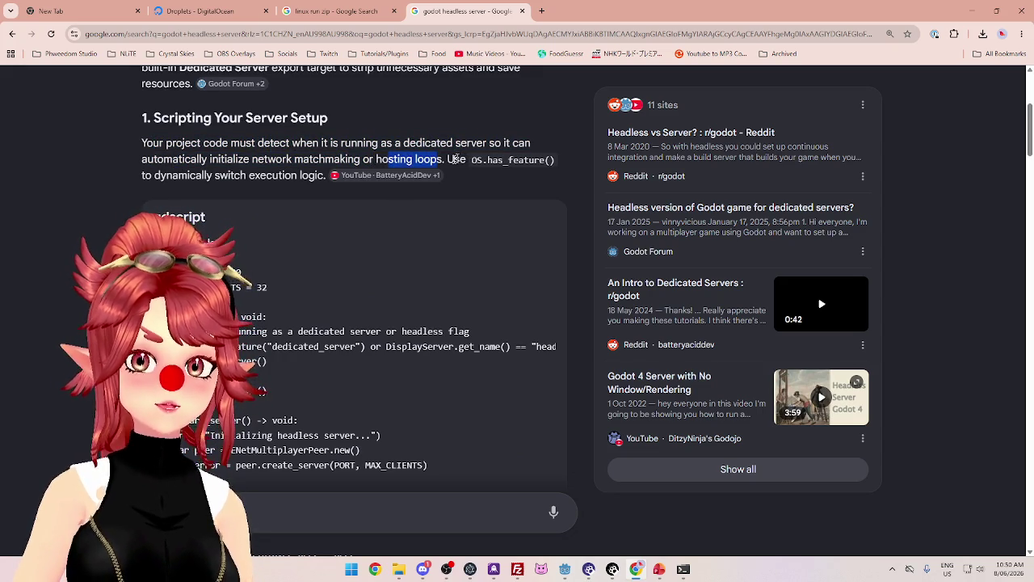
pyautogui.click(191, 176)
pyautogui.scroll(-2, 283, 242)
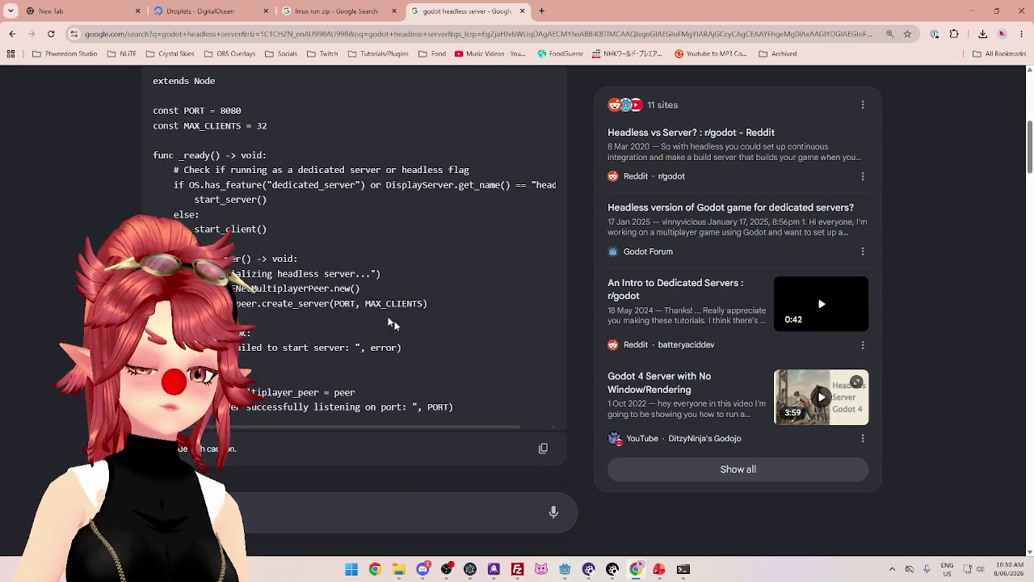
pyautogui.scroll(-2, 383, 370)
pyautogui.scroll(2, 375, 343)
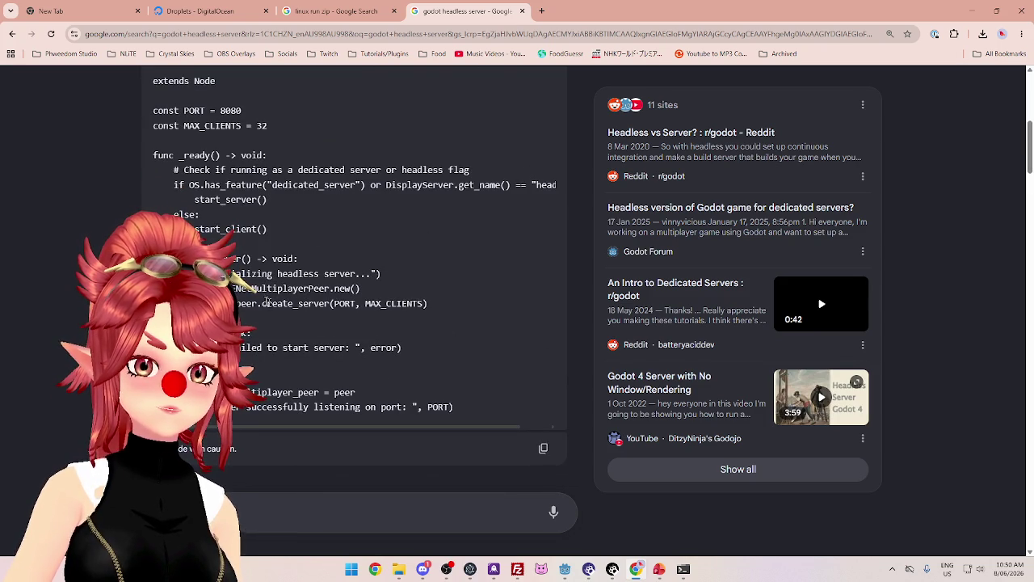
pyautogui.moveTo(261, 304)
pyautogui.mouseDown()
pyautogui.moveTo(427, 303)
pyautogui.moveTo(299, 304)
pyautogui.mouseUp()
pyautogui.moveTo(224, 183); pyautogui.dragTo(367, 185)
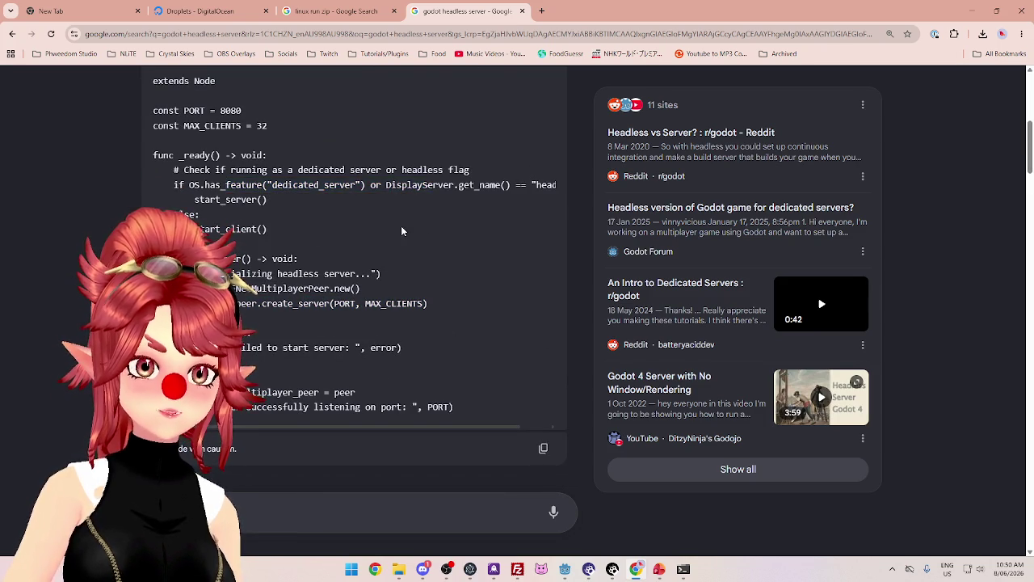
pyautogui.scroll(2, 327, 273)
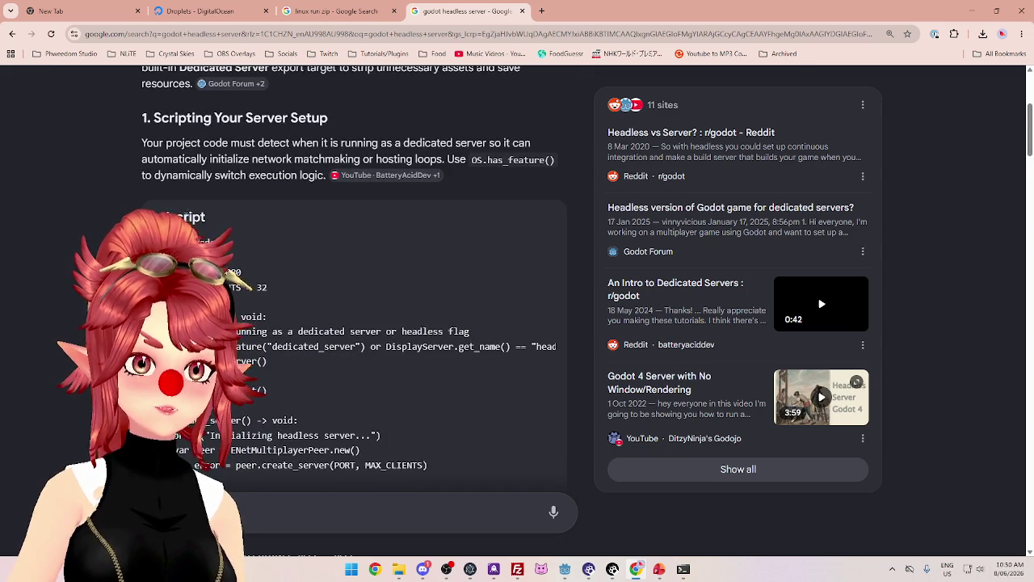
pyautogui.scroll(2, 198, 151)
pyautogui.scroll(-2, 160, 153)
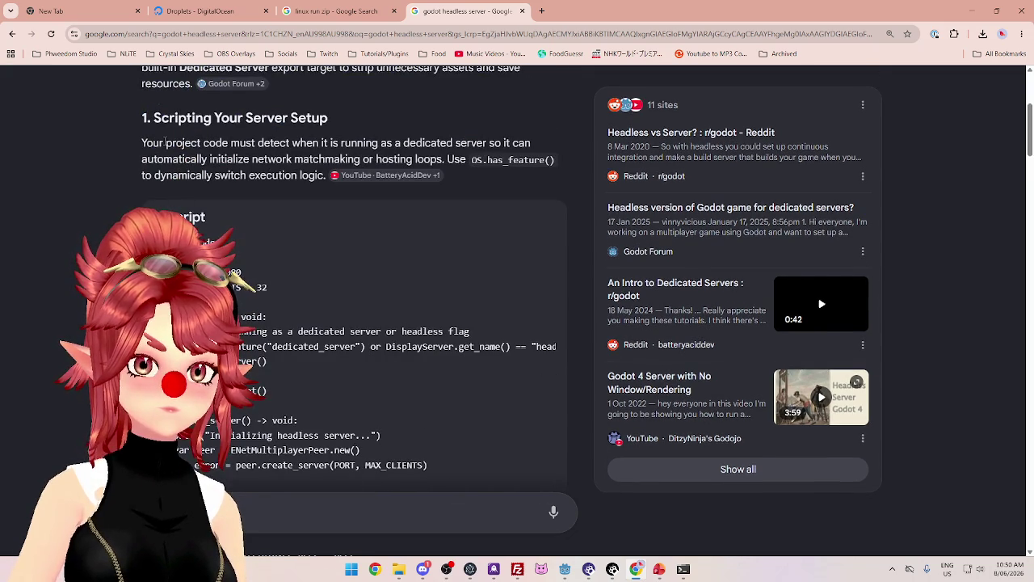
pyautogui.scroll(-7, 165, 147)
pyautogui.scroll(1, 242, 283)
pyautogui.scroll(-2, 255, 313)
pyautogui.scroll(-3, 255, 314)
pyautogui.scroll(1, 255, 314)
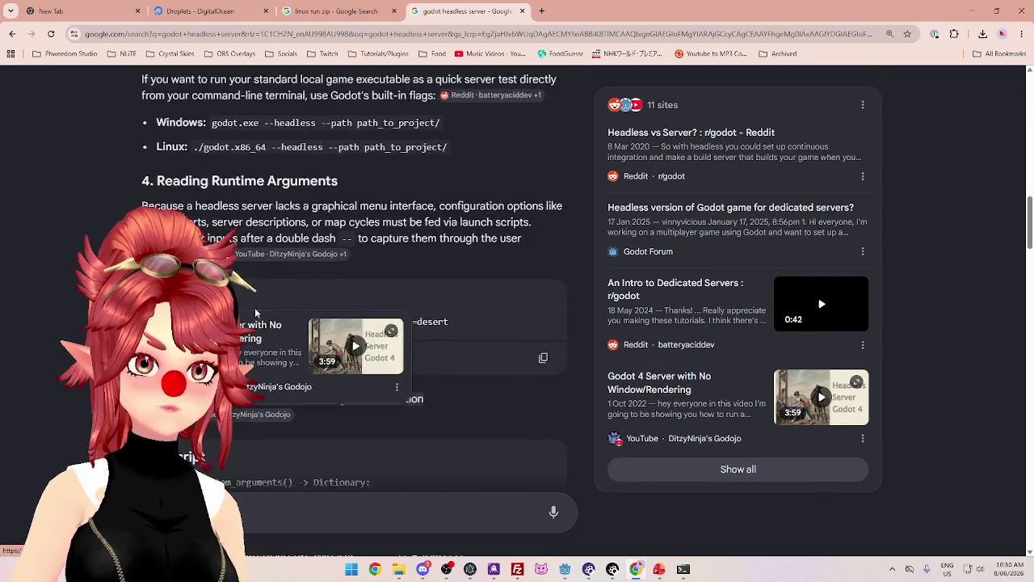
pyautogui.scroll(-4, 255, 314)
pyautogui.scroll(-10, 245, 285)
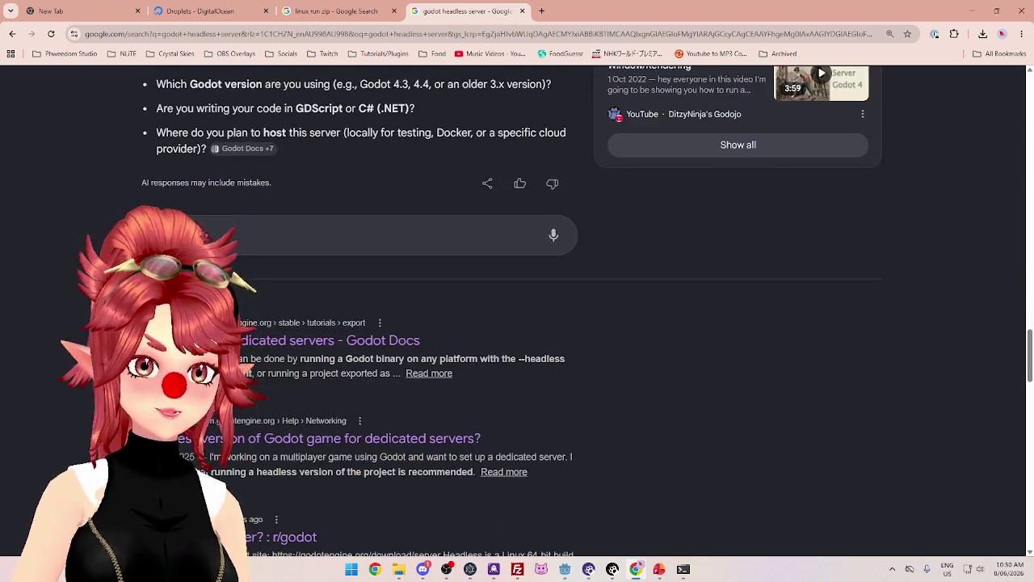
# Open Godot's 'Exporting for dedicated servers' docs page and read its PCK-only and dedicated-server export sections
pyautogui.click(329, 340)
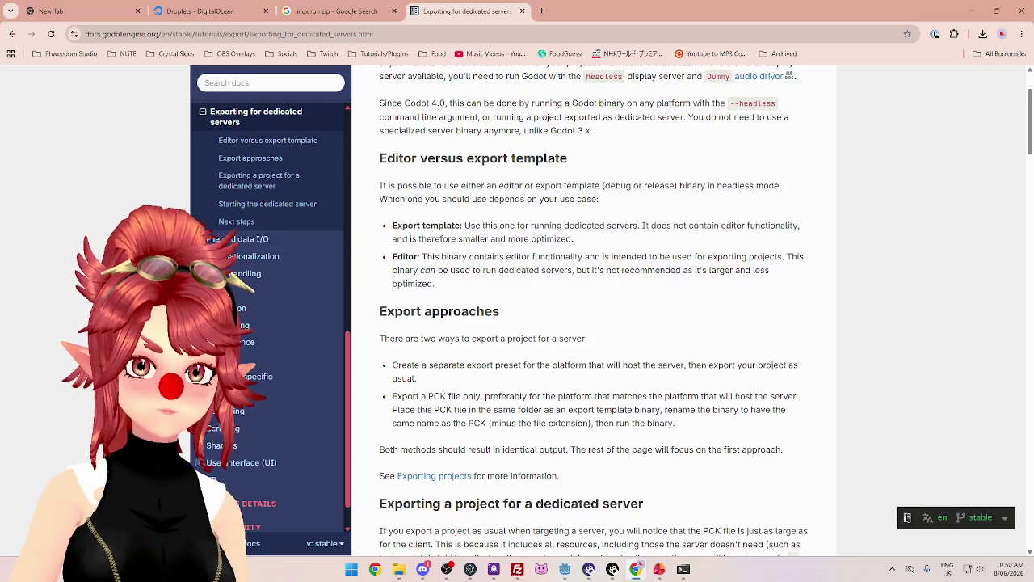
pyautogui.scroll(-1, 694, 256)
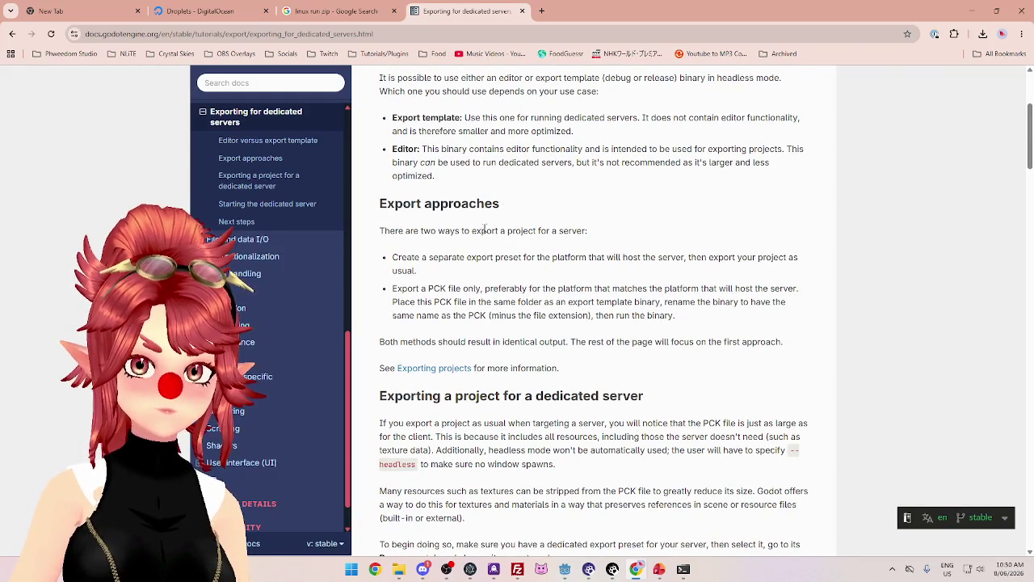
pyautogui.moveTo(433, 257); pyautogui.dragTo(658, 257)
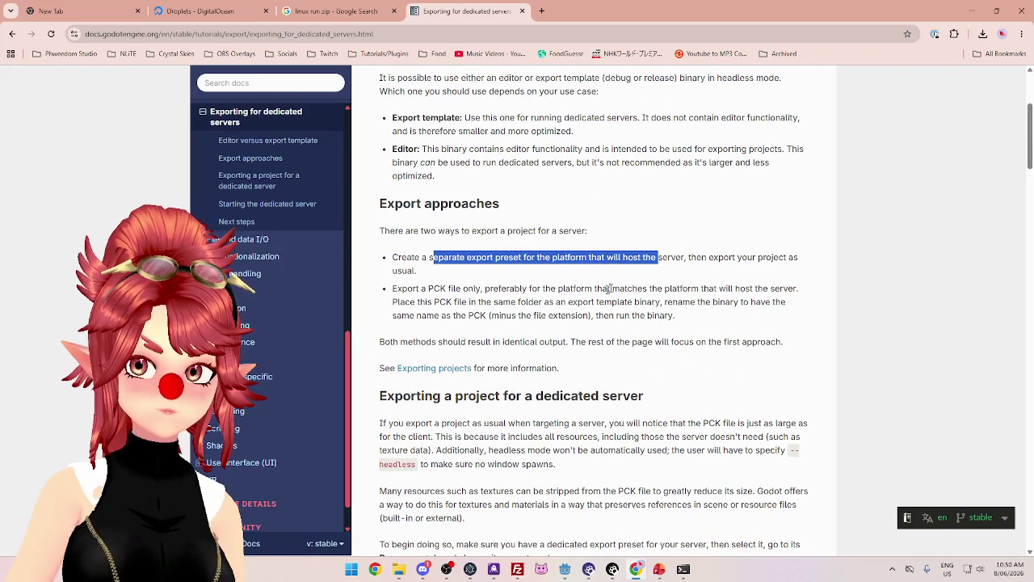
pyautogui.scroll(-1, 457, 274)
pyautogui.moveTo(414, 230); pyautogui.dragTo(598, 234)
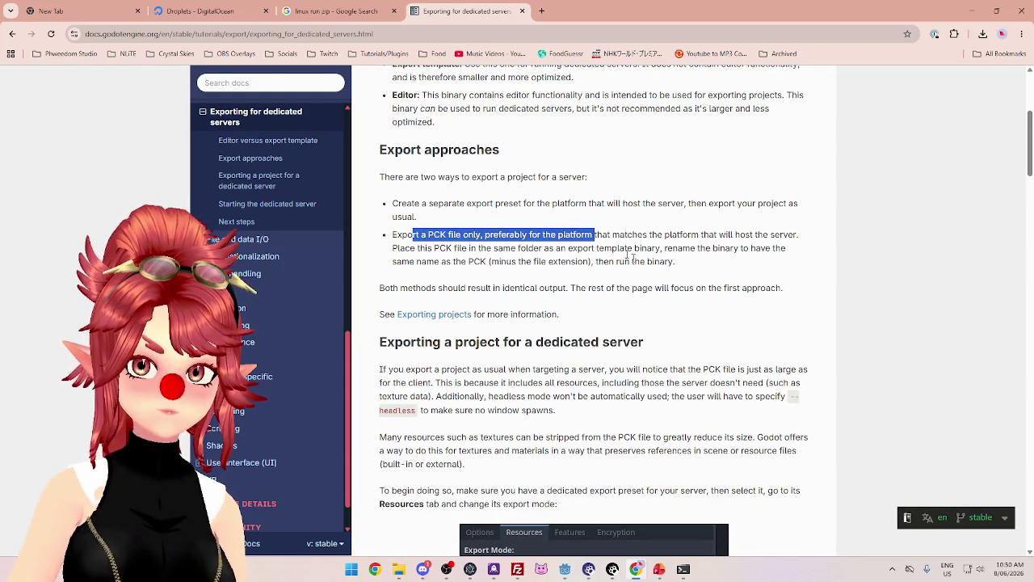
pyautogui.scroll(-2, 598, 234)
pyautogui.moveTo(644, 127); pyautogui.dragTo(677, 127)
pyautogui.moveTo(501, 234); pyautogui.dragTo(604, 234)
pyautogui.scroll(-1, 604, 234)
pyautogui.moveTo(406, 208); pyautogui.dragTo(554, 222)
pyautogui.scroll(-1, 554, 222)
pyautogui.click(558, 196)
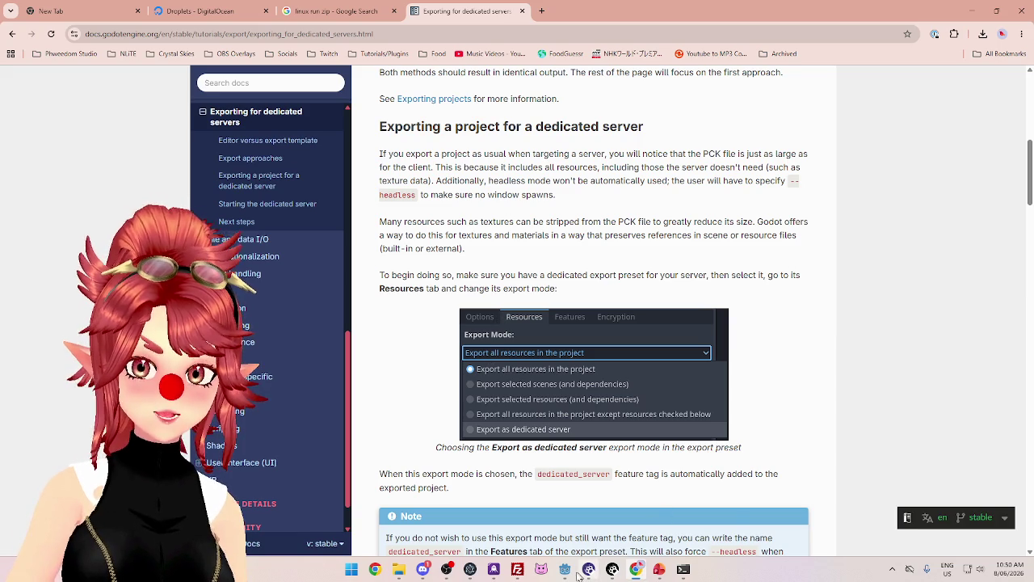
# Set the Linux preset's Resources Export Mode to 'Export as dedicated server'
pyautogui.moveTo(564, 570)
pyautogui.click(643, 514)
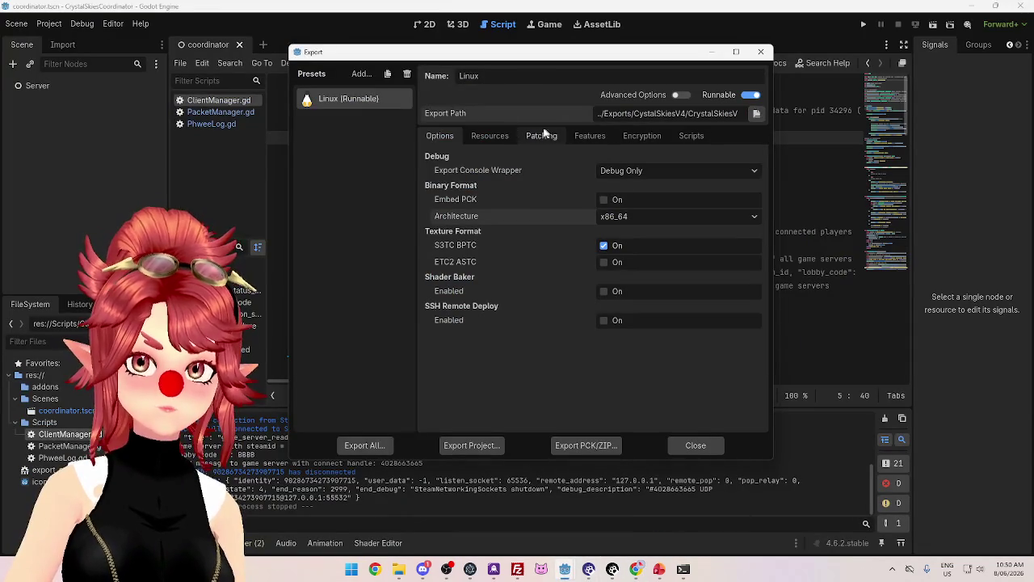
pyautogui.click(489, 135)
pyautogui.click(478, 174)
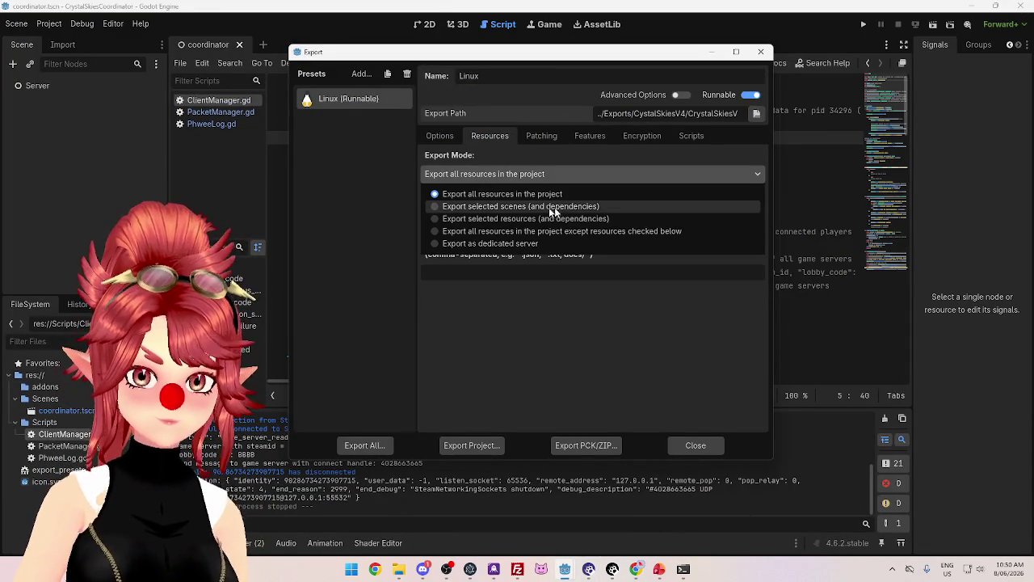
pyautogui.click(458, 244)
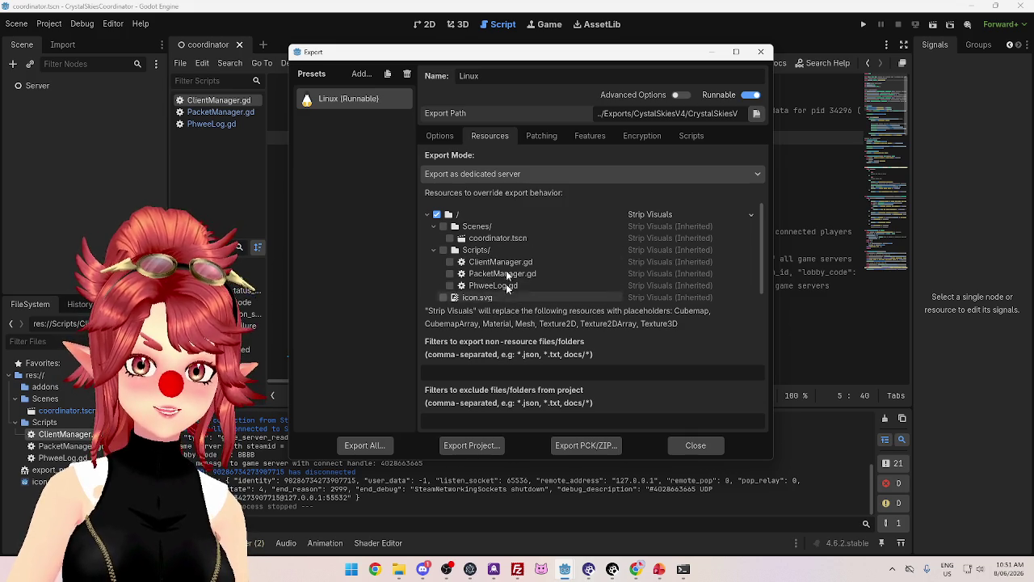
# Re-export the project, overwriting CrystalSkiesV4_0.0.0.zip
pyautogui.scroll(-1, 480, 250)
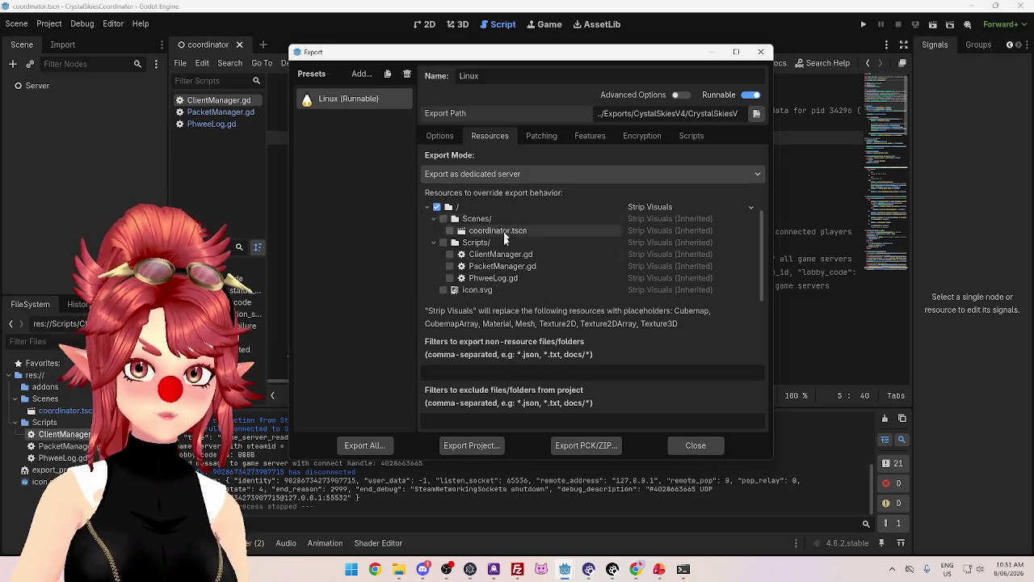
pyautogui.click(471, 443)
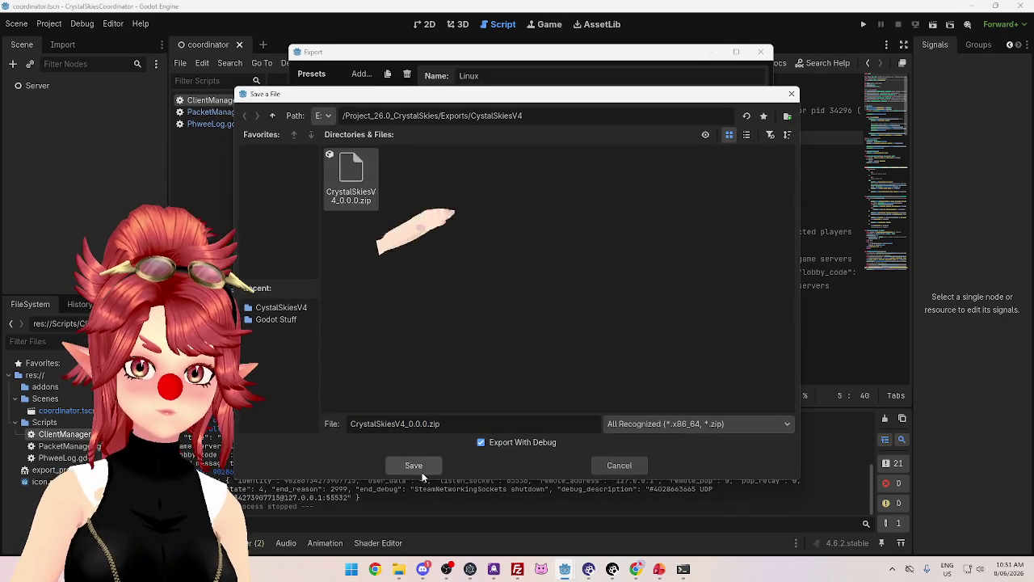
pyautogui.click(420, 467)
pyautogui.click(442, 307)
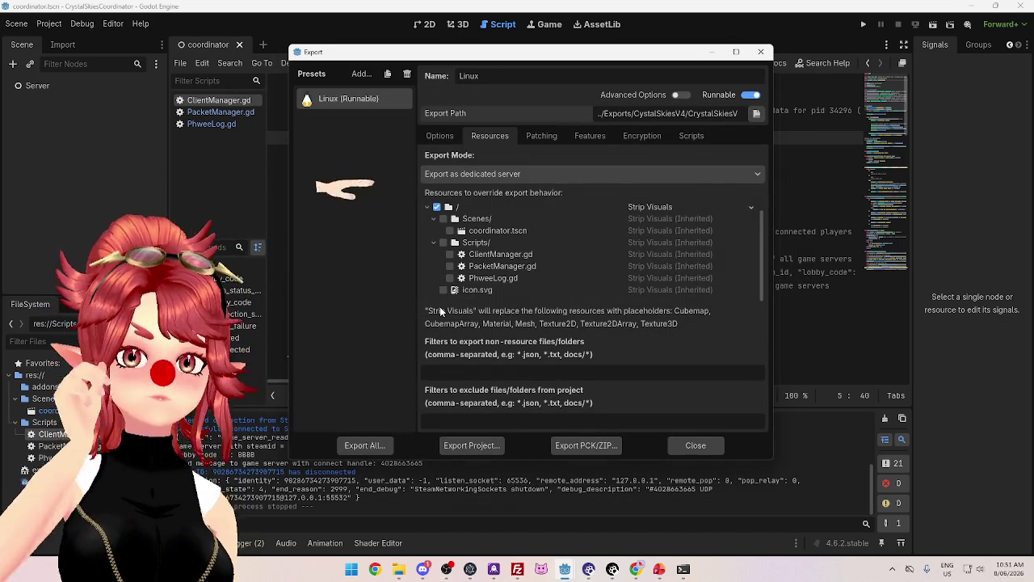
# Browse to Exports\CrystalSkiesV4 and drag CrystalSkiesV4_0.0.0.zip into FileZilla's crystal-skies-4 pane
pyautogui.moveTo(683, 569)
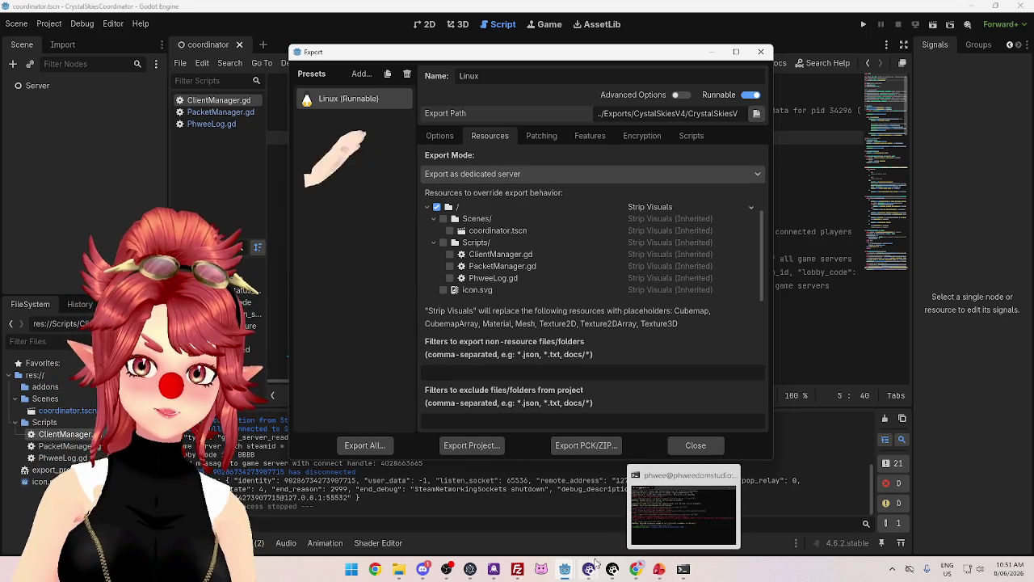
pyautogui.click(517, 569)
pyautogui.click(398, 568)
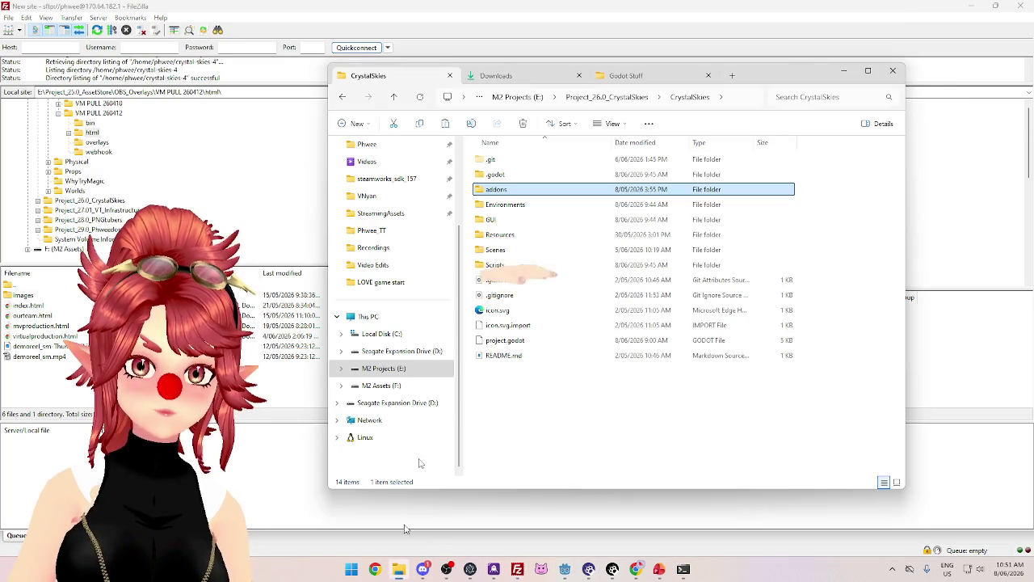
pyautogui.click(624, 75)
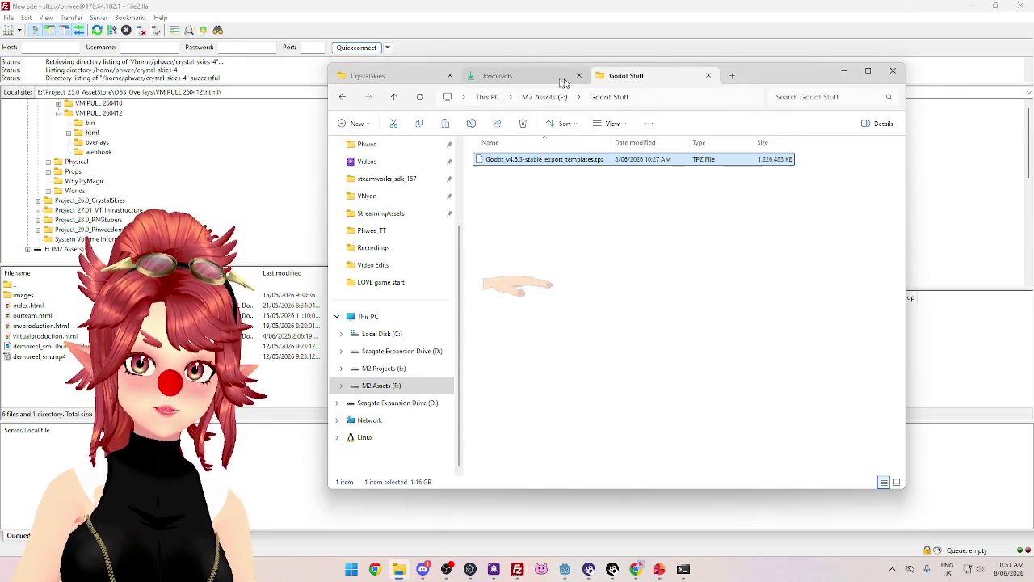
pyautogui.click(408, 77)
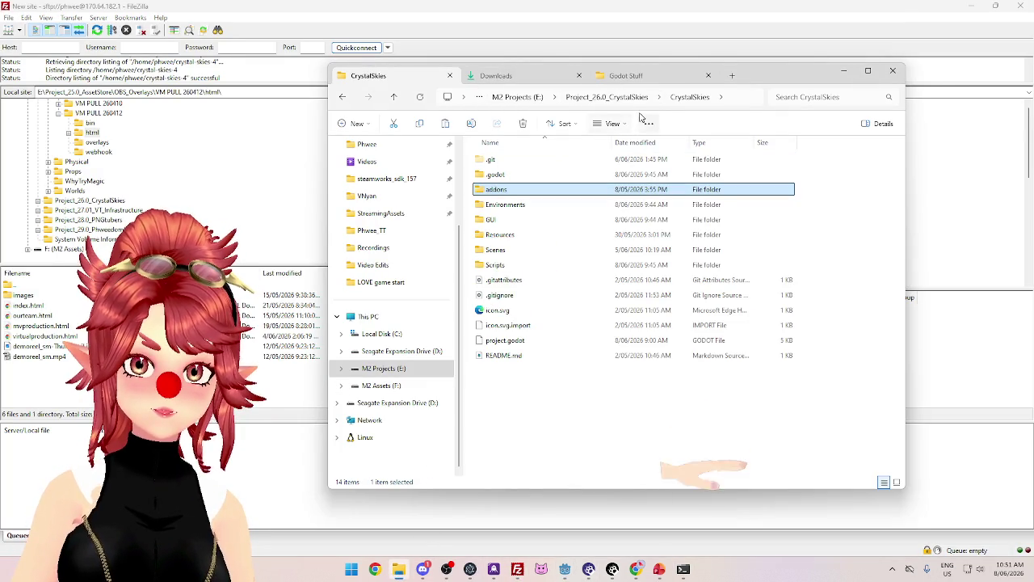
pyautogui.click(627, 98)
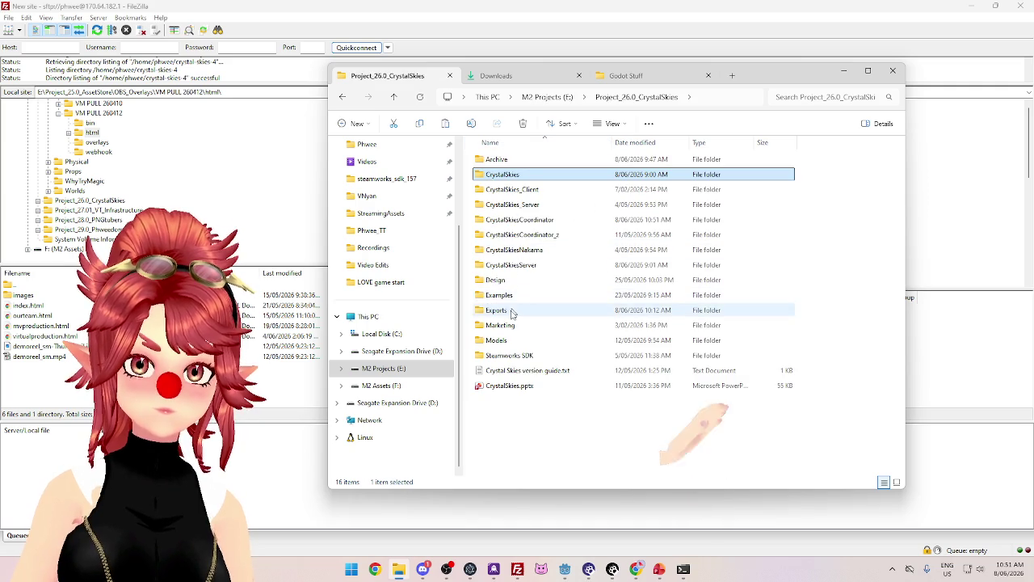
pyautogui.doubleClick(514, 309)
pyautogui.doubleClick(512, 175)
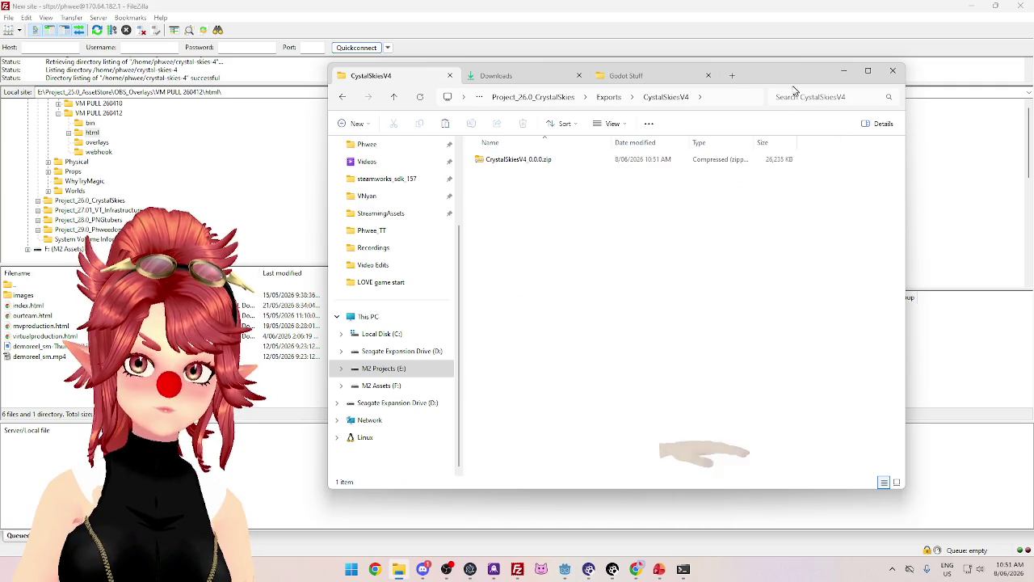
pyautogui.click(843, 71)
pyautogui.moveTo(442, 190)
pyautogui.mouseDown()
pyautogui.moveTo(436, 245)
pyautogui.moveTo(461, 370)
pyautogui.mouseUp()
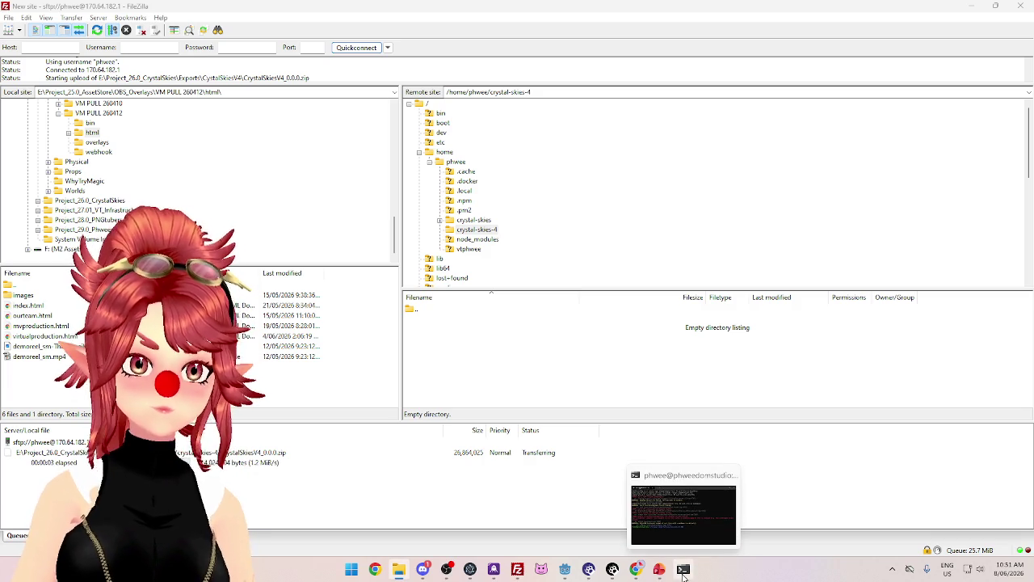
pyautogui.click(684, 572)
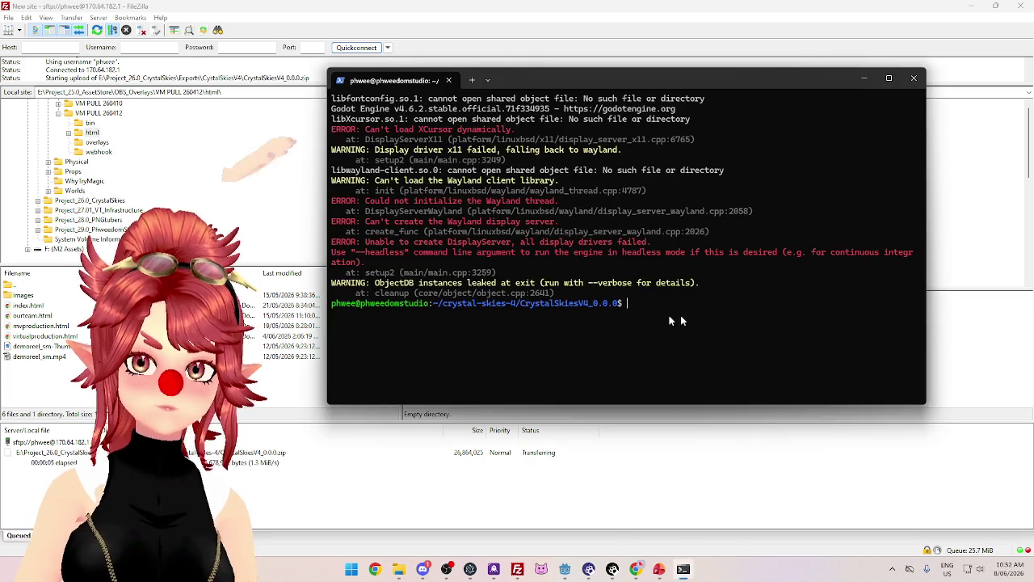
# Go up one directory, list it, and recall the earlier unzip command at the prompt
pyautogui.write('cd ..')
pyautogui.press('Return')
pyautogui.write('ls')
pyautogui.press('Return')
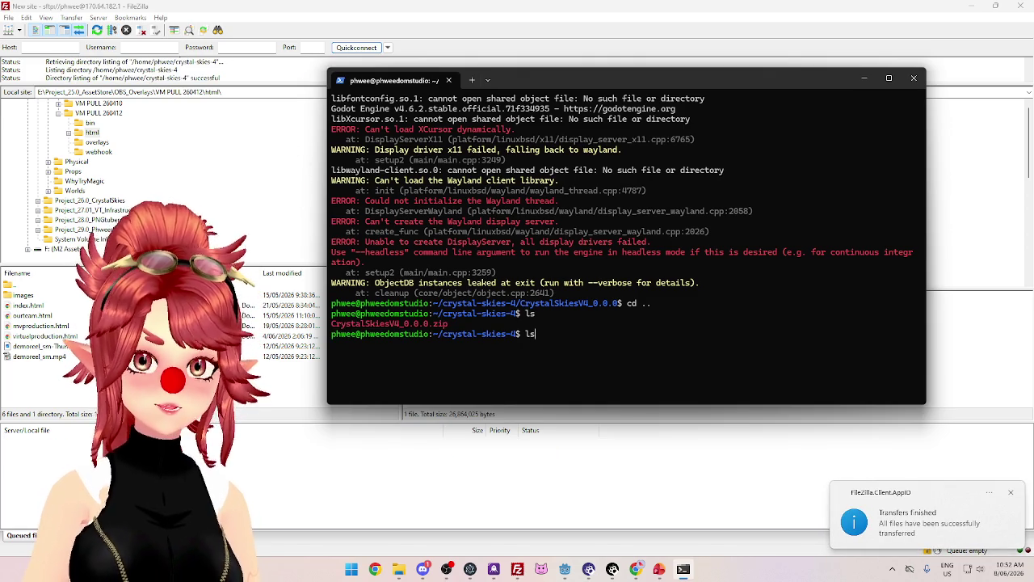
pyautogui.press('Return')
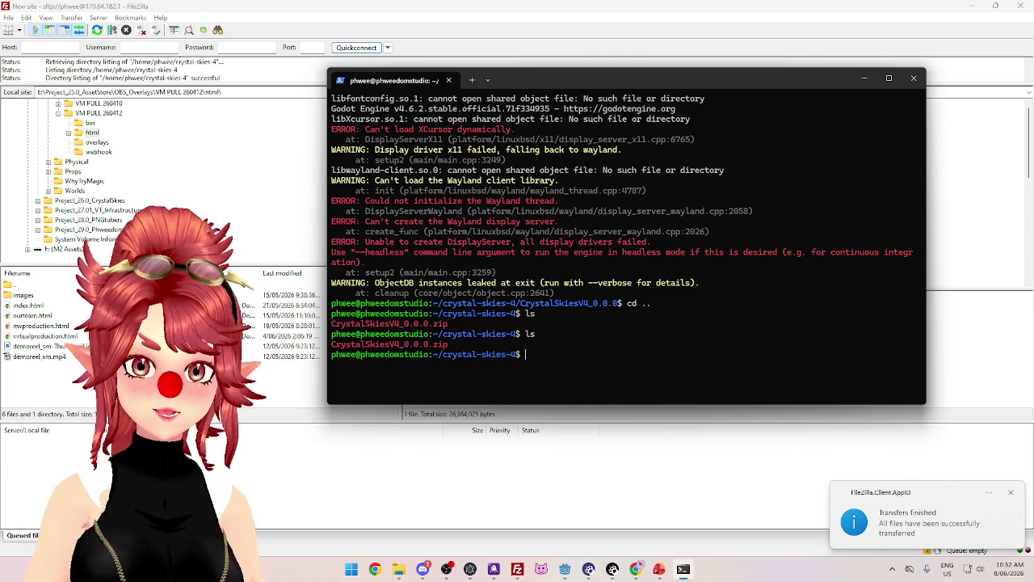
pyautogui.write('cd ..')
pyautogui.press('Up')
pyautogui.press('Up')
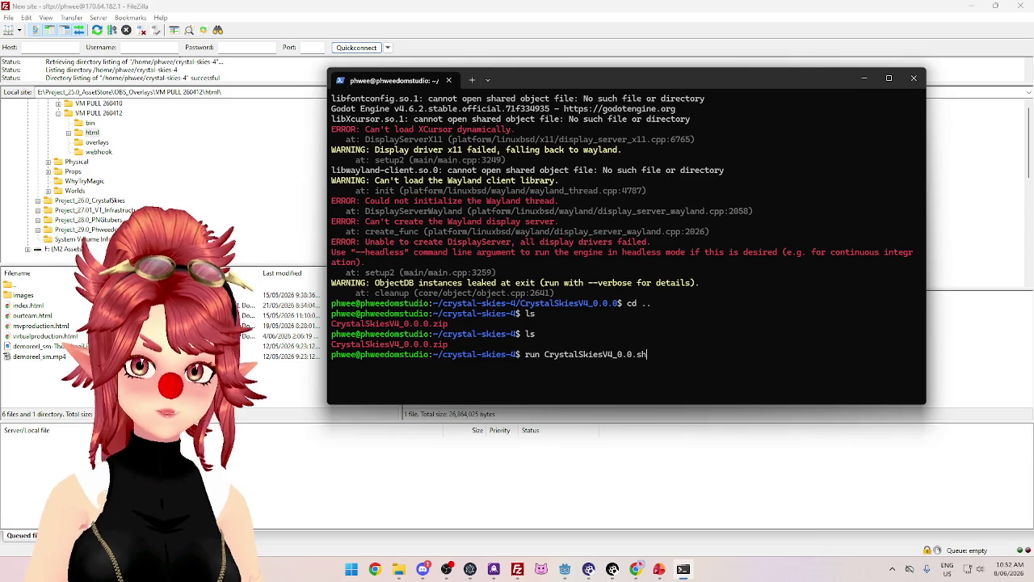
pyautogui.press('Up')
pyautogui.press('Up')
pyautogui.press('Up')
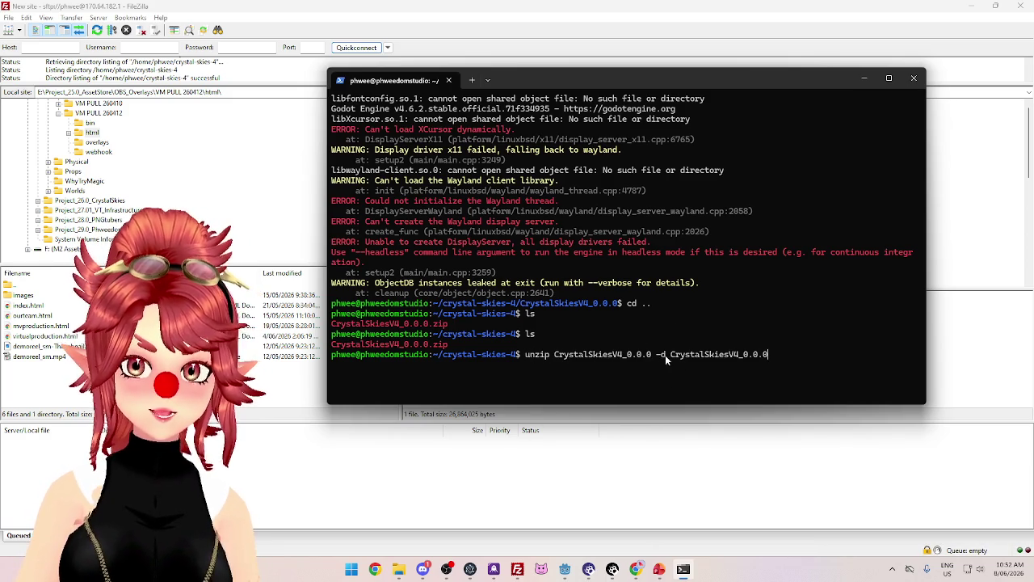
# Nudge the terminal window aside and bring the coordinator's Godot window forward
pyautogui.hotkey('alt', 'Tab')
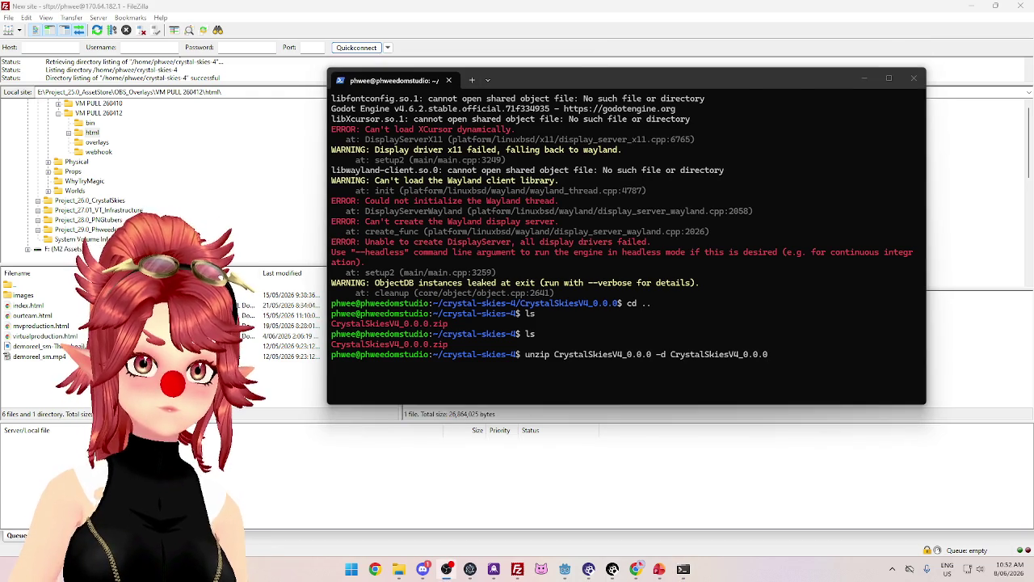
pyautogui.moveTo(701, 79); pyautogui.dragTo(686, 62)
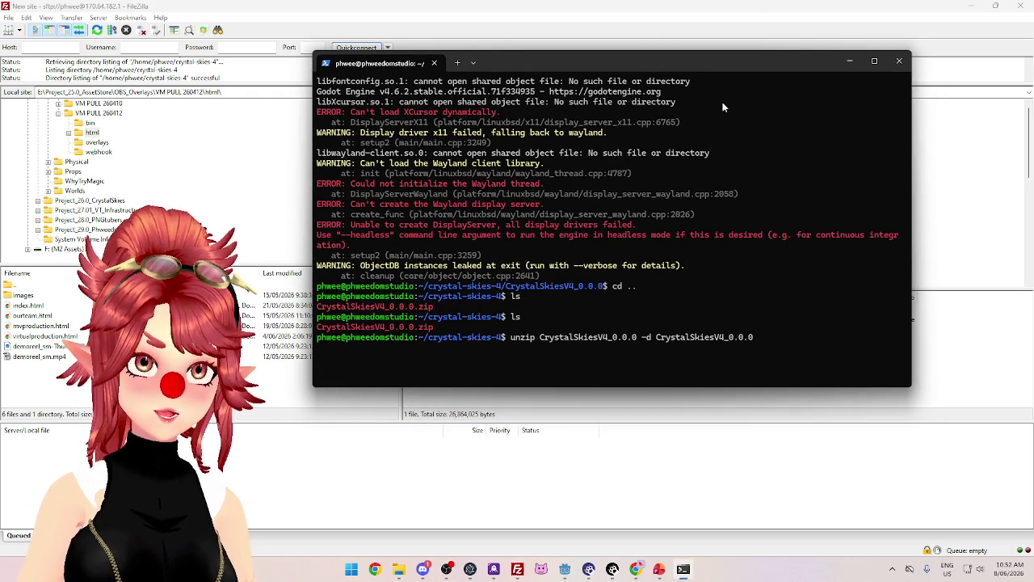
pyautogui.click(564, 569)
pyautogui.click(681, 517)
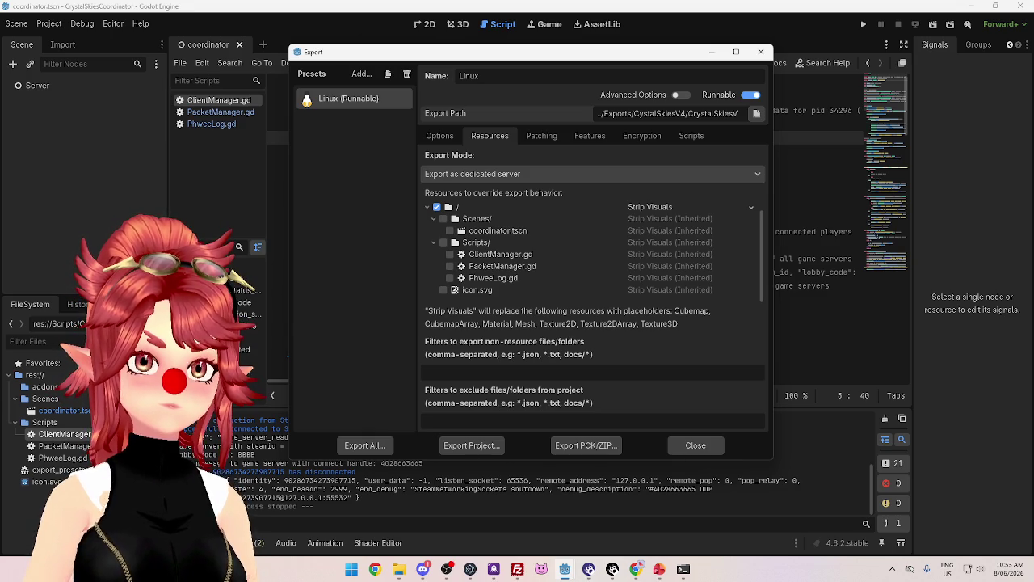
# Close the Export dialog, confirm the zip upload in FileZilla, and return to the terminal
pyautogui.click(693, 445)
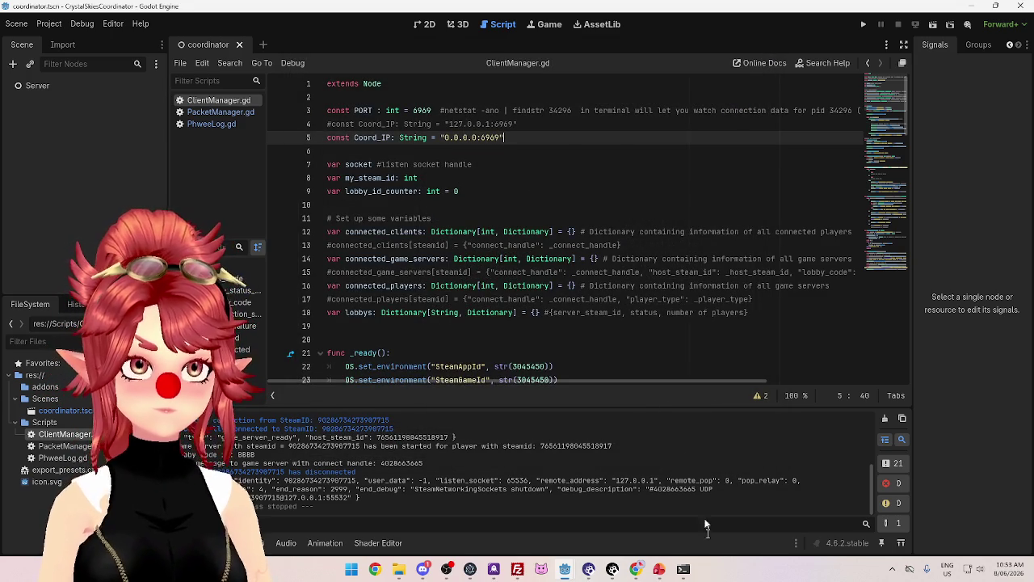
pyautogui.moveTo(638, 570)
pyautogui.moveTo(633, 531)
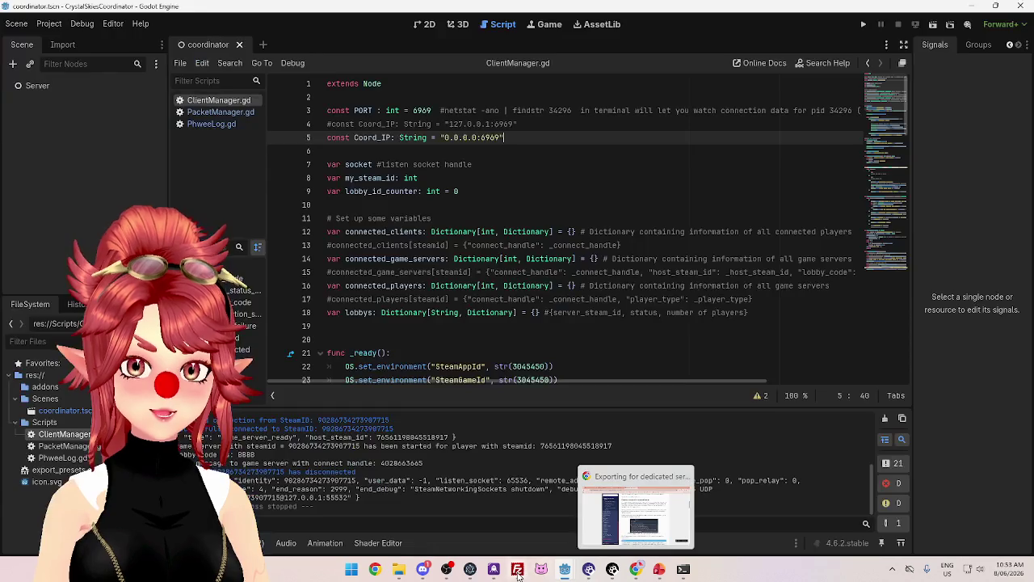
pyautogui.click(517, 569)
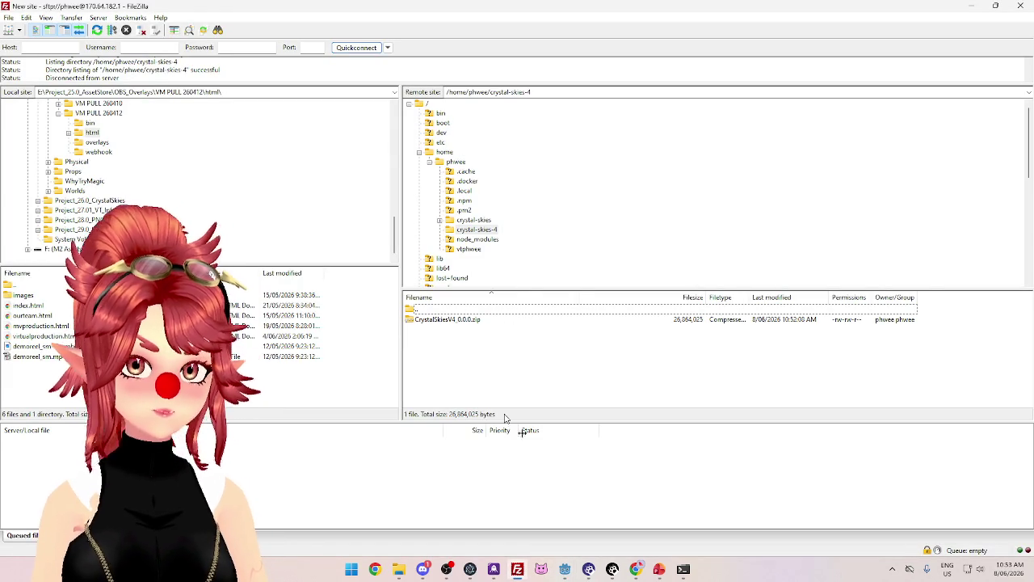
pyautogui.click(682, 569)
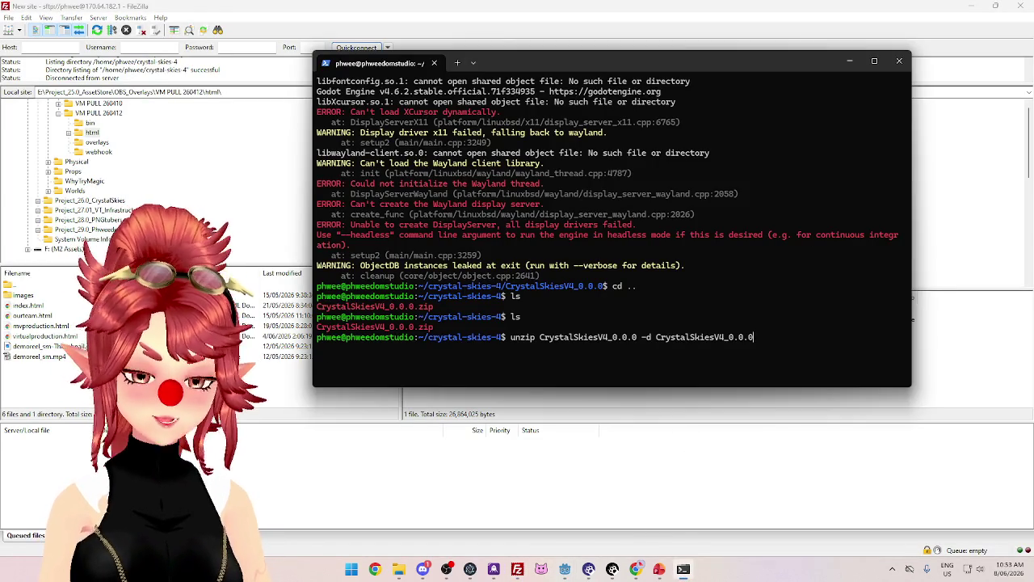
# Unzip the CrystalSkiesV4_0.0.0 archive and list the crystal-skies-4 contents
pyautogui.press('Return')
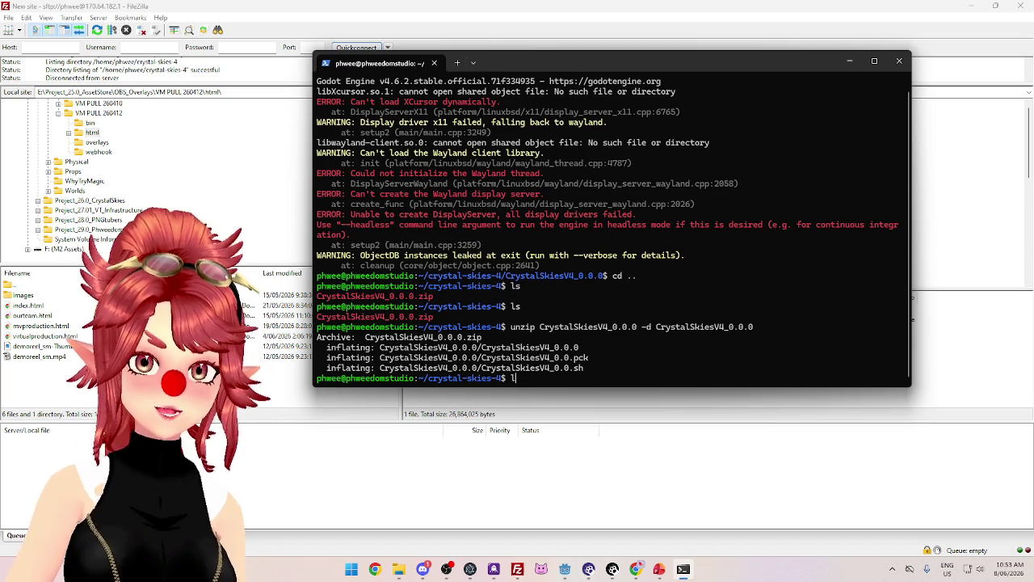
pyautogui.write('ls')
pyautogui.press('Return')
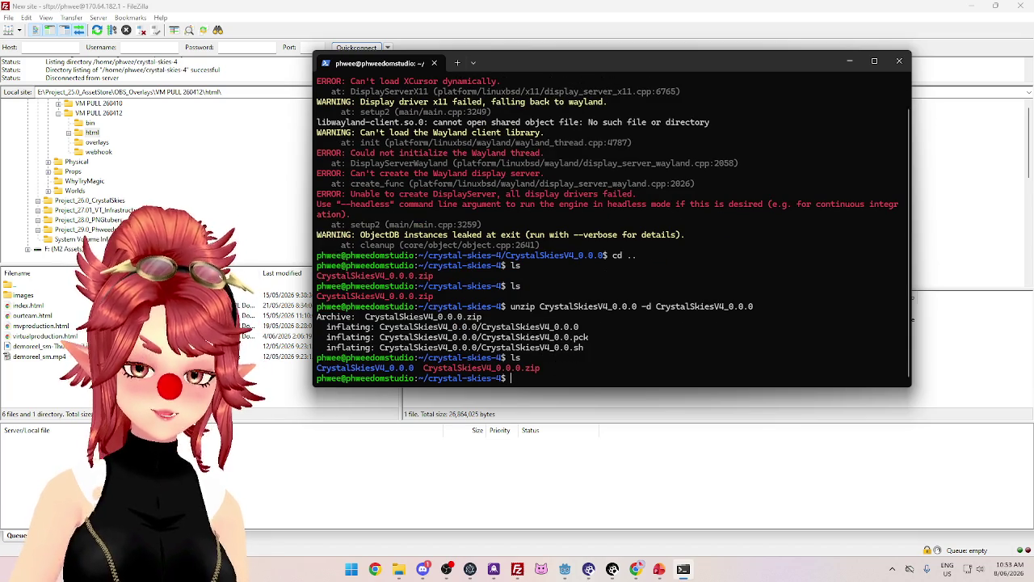
pyautogui.press('Up')
pyautogui.press('Up')
pyautogui.press('Down')
pyautogui.press('Down')
pyautogui.write('./CrystalSkiesV4_0.0.sh')
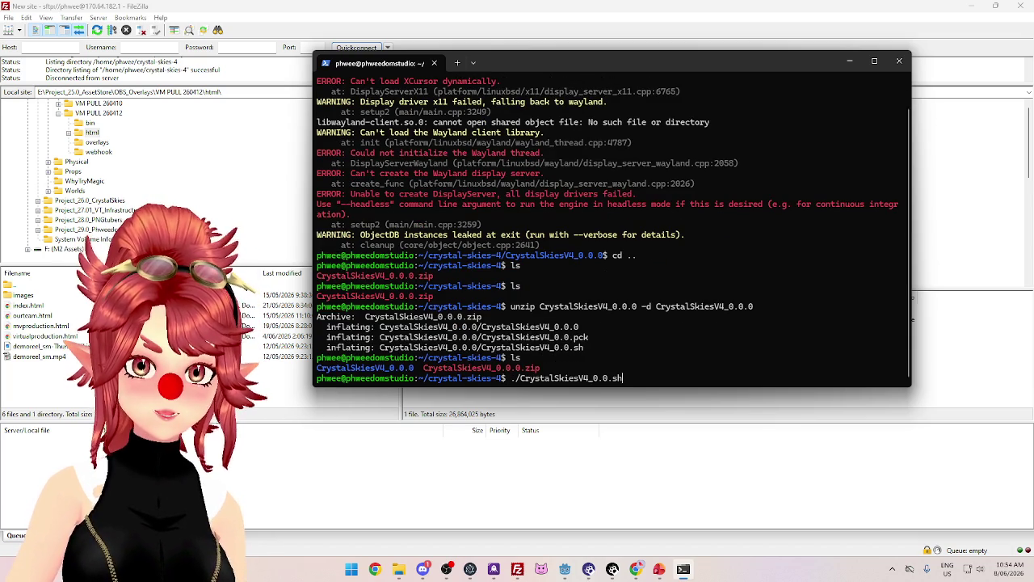
pyautogui.hotkey('ctrl', 'u')
# Enter the CrystalSkiesV4_0.0.0 folder, list its files, and run ./CrystalSkiesV4_0.0.sh
pyautogui.write('cd C')
pyautogui.press('Tab')
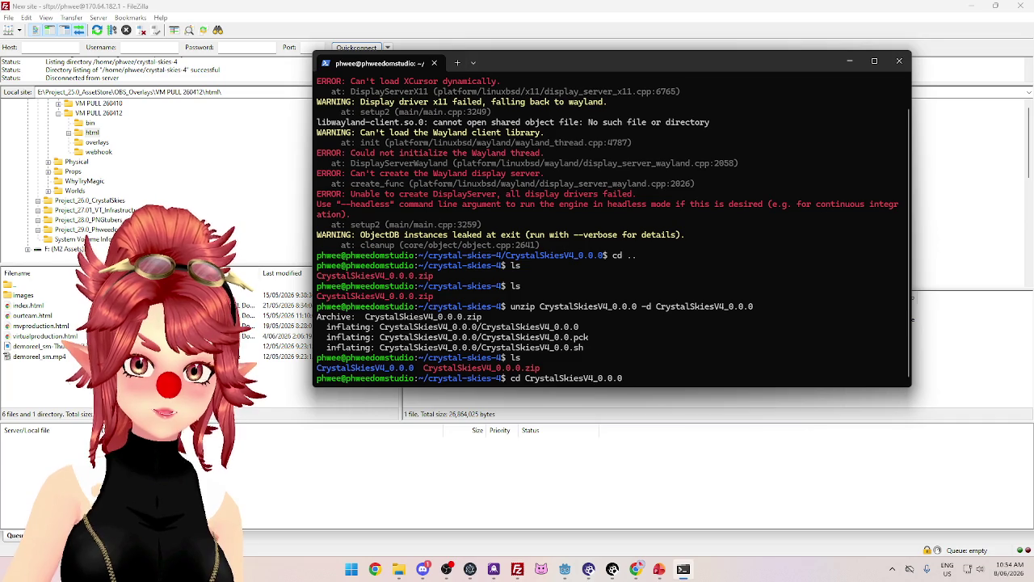
pyautogui.press('Return')
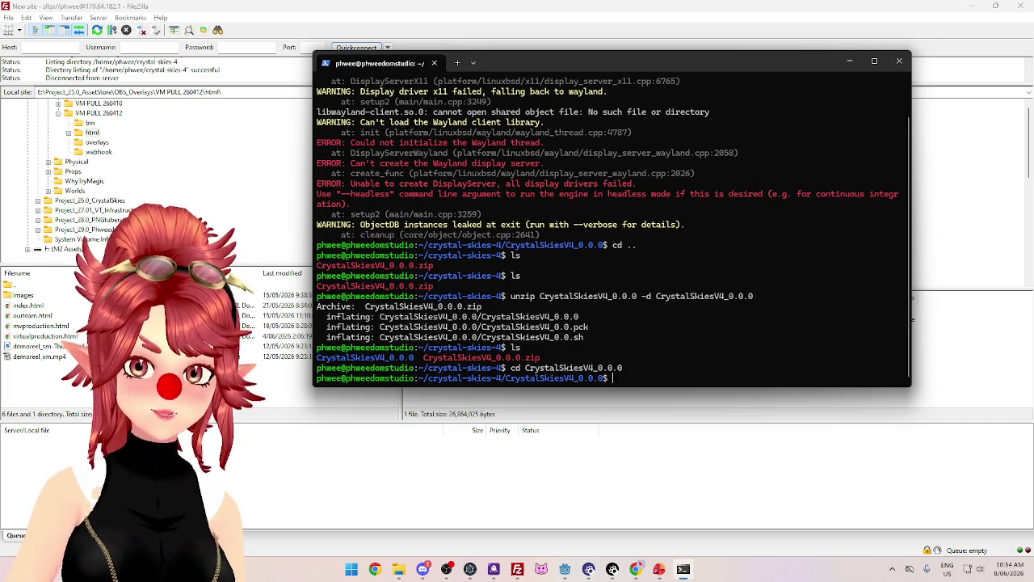
pyautogui.write('ls')
pyautogui.press('Return')
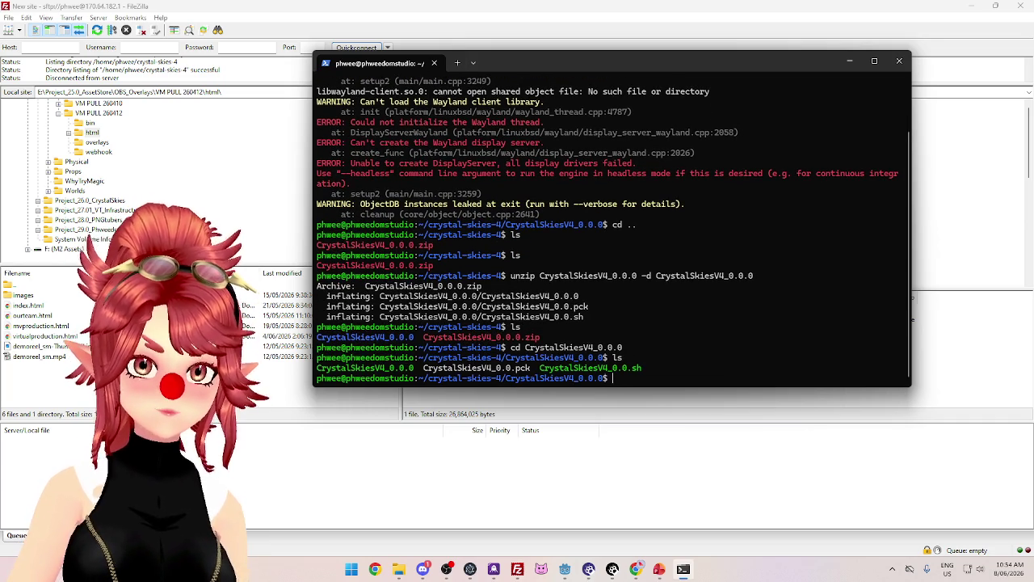
pyautogui.press('Up')
pyautogui.press('Up')
pyautogui.press('Down')
pyautogui.press('Down')
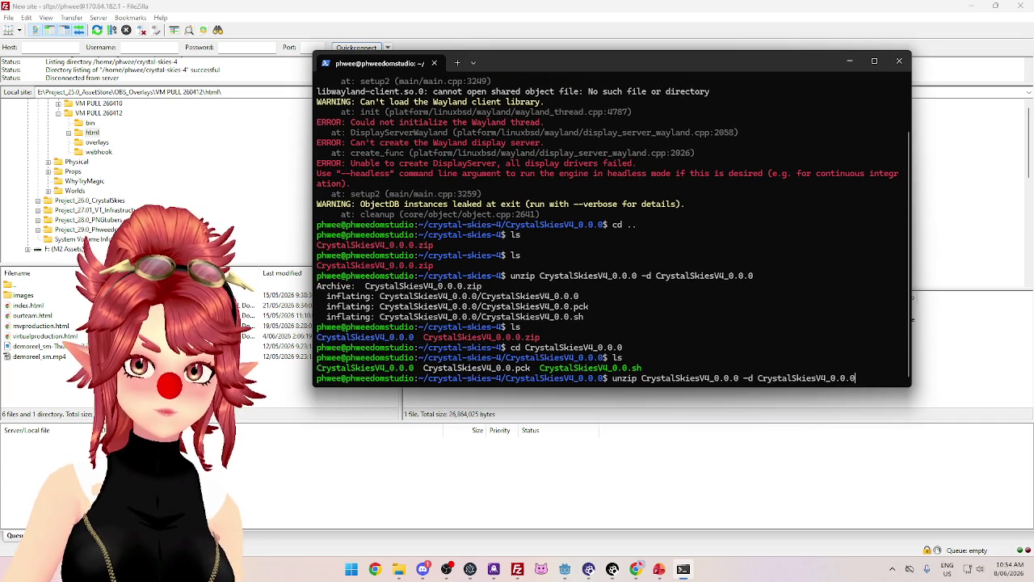
pyautogui.write('./CrystalSkiesV4_0.0.sh')
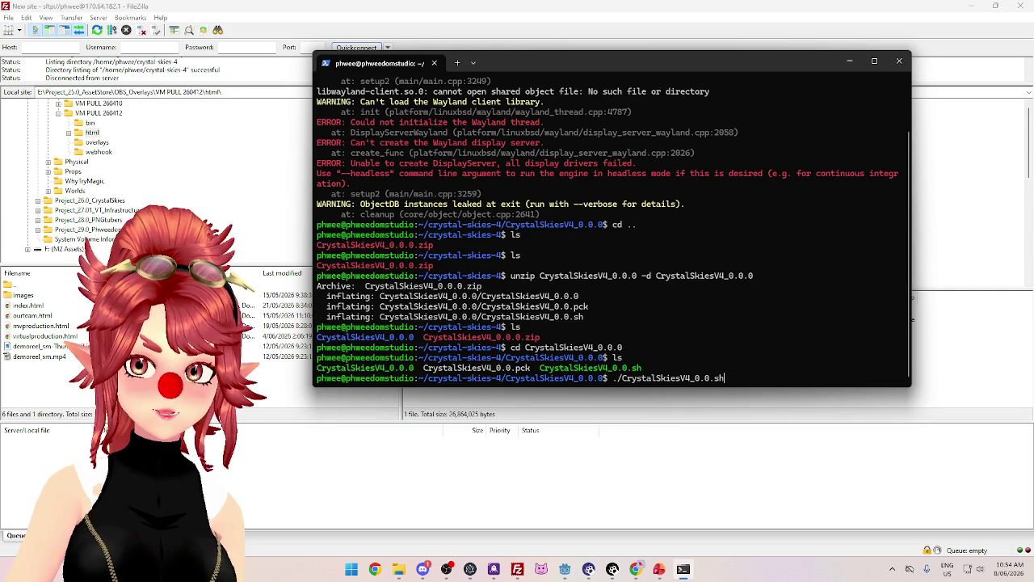
pyautogui.press('Return')
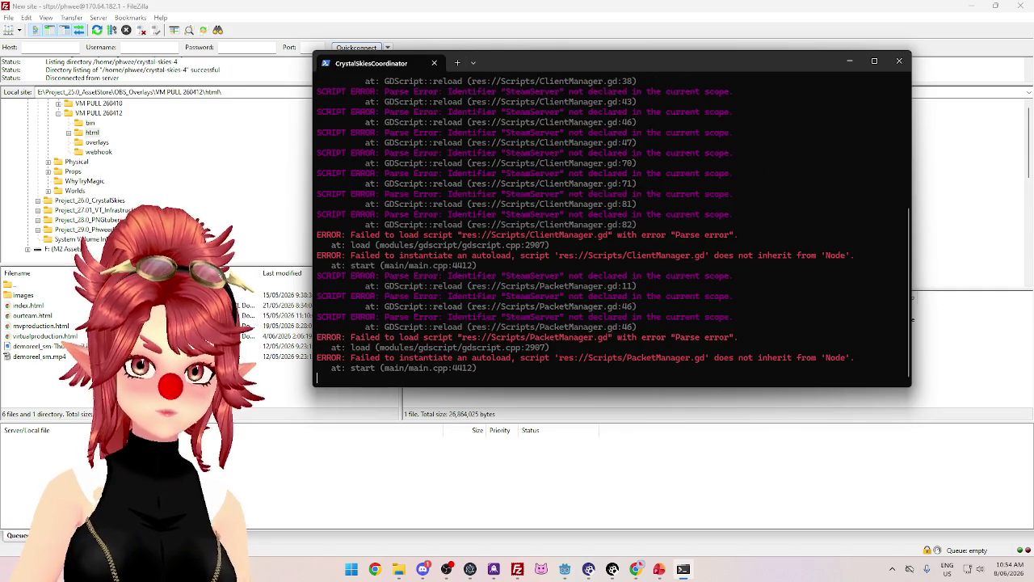
# Review the SteamServer parse errors, then load FoodGuessr in a new Chrome tab
pyautogui.scroll(10, 598, 243)
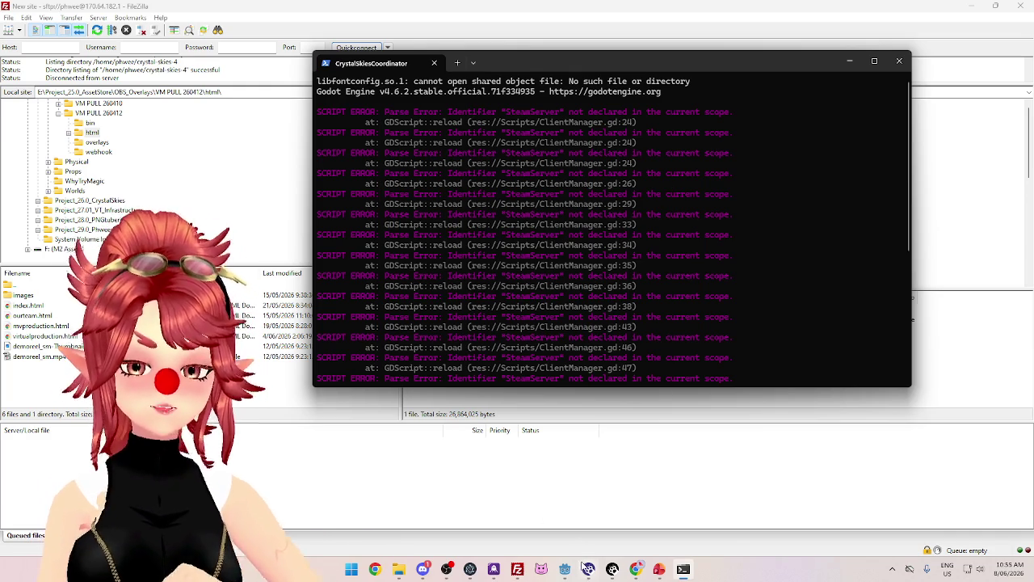
pyautogui.moveTo(566, 576)
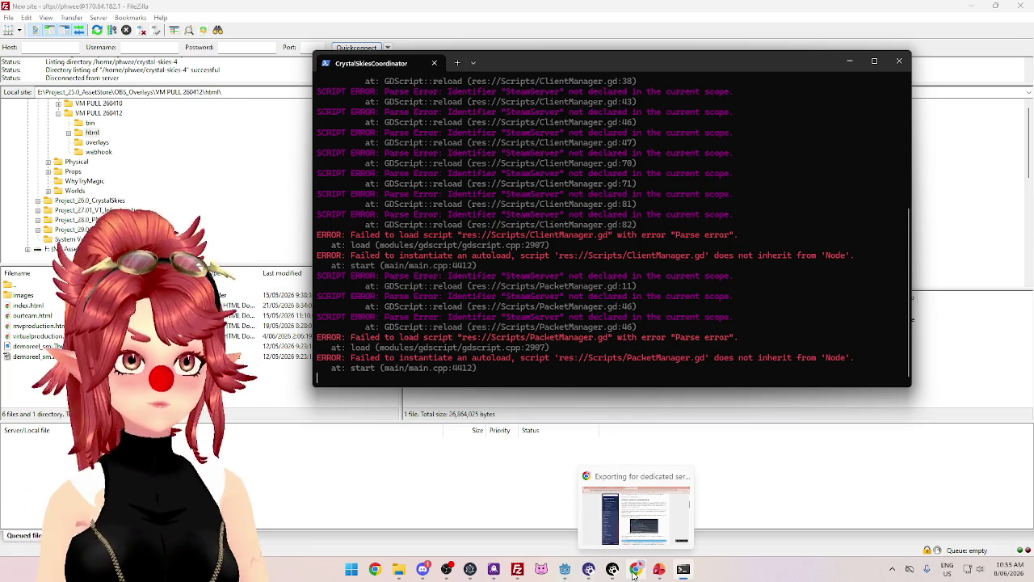
pyautogui.click(636, 517)
pyautogui.click(542, 11)
pyautogui.click(561, 53)
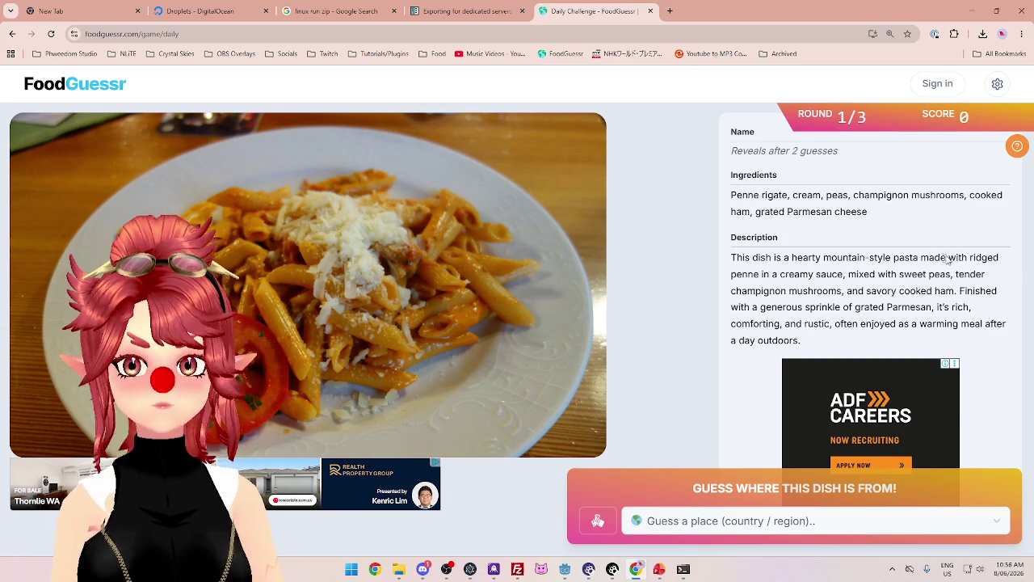
# Guess Italy for the penne dish by typing 'ital' in the guess box
pyautogui.click(718, 522)
pyautogui.write('ital')
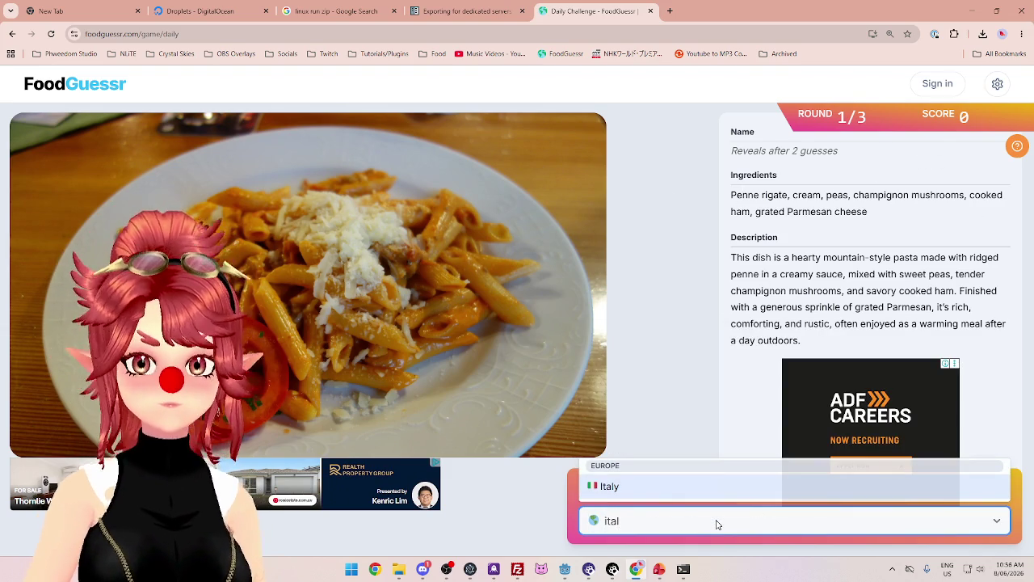
pyautogui.click(684, 489)
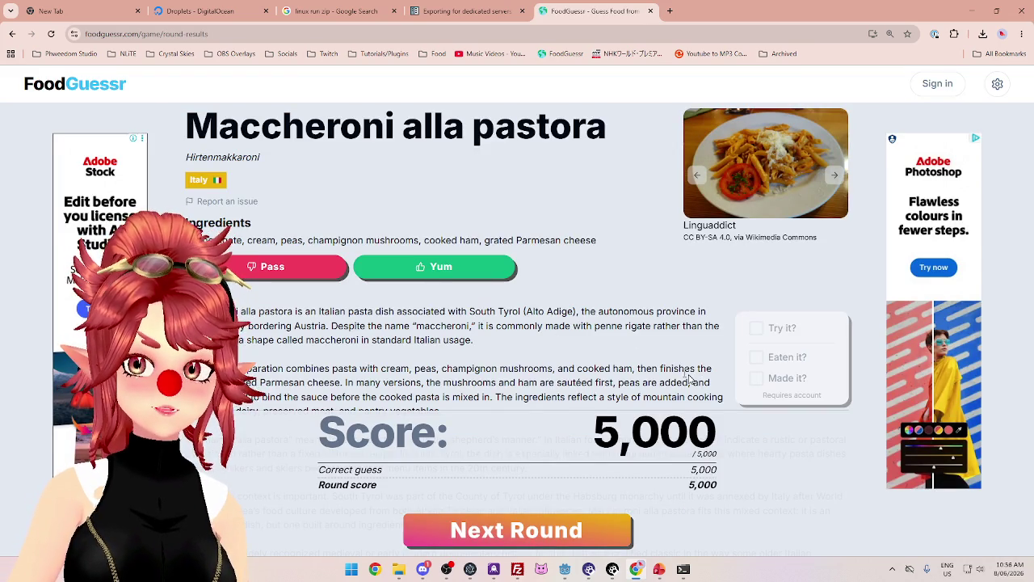
# Vote the Maccheroni alla pastora Yum and continue to round 2
pyautogui.click(436, 266)
pyautogui.scroll(-1, 411, 309)
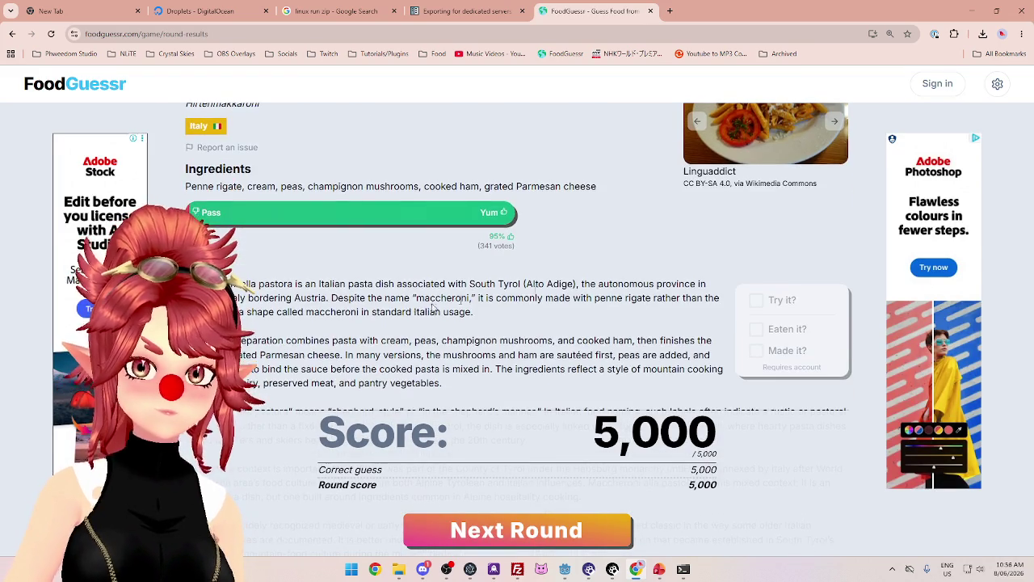
pyautogui.click(568, 540)
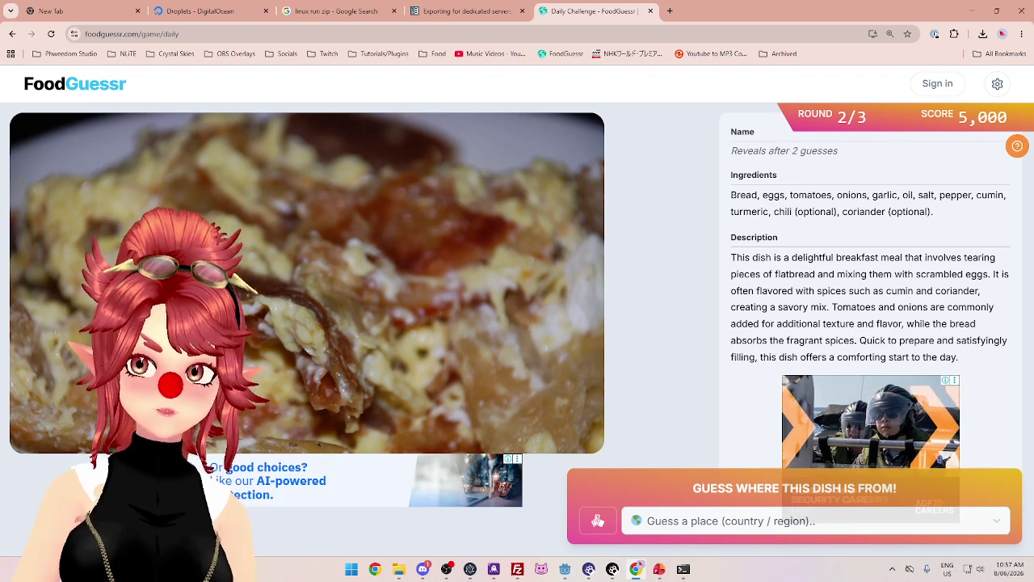
# Highlight the flatbread, scrambled eggs, tomato-onion and spice phrases in the dish description
pyautogui.moveTo(765, 274)
pyautogui.mouseDown()
pyautogui.moveTo(868, 290)
pyautogui.moveTo(987, 274)
pyautogui.mouseUp()
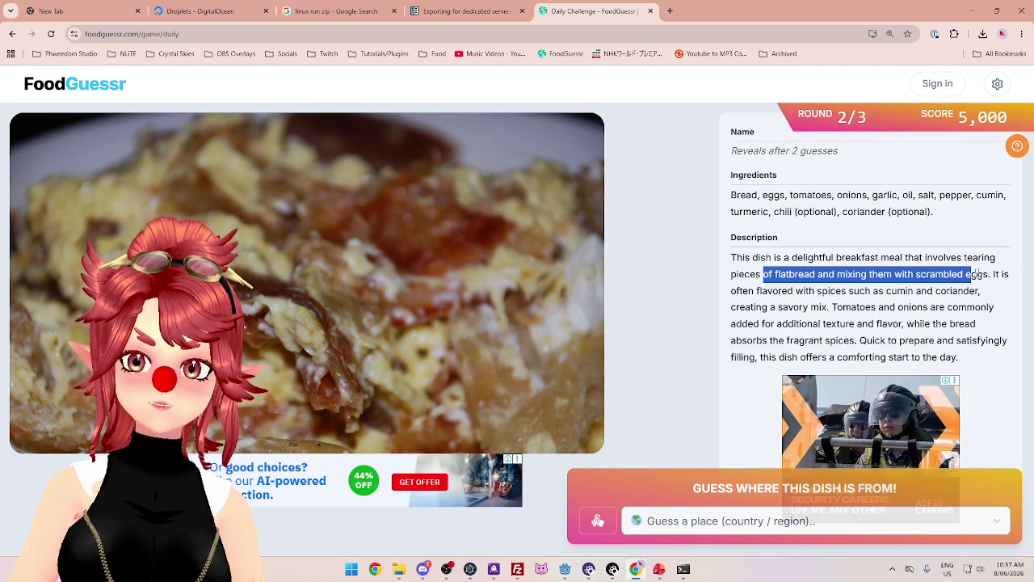
pyautogui.click(832, 301)
pyautogui.moveTo(782, 290)
pyautogui.mouseDown()
pyautogui.moveTo(960, 290)
pyautogui.moveTo(829, 308)
pyautogui.mouseUp()
pyautogui.click(833, 311)
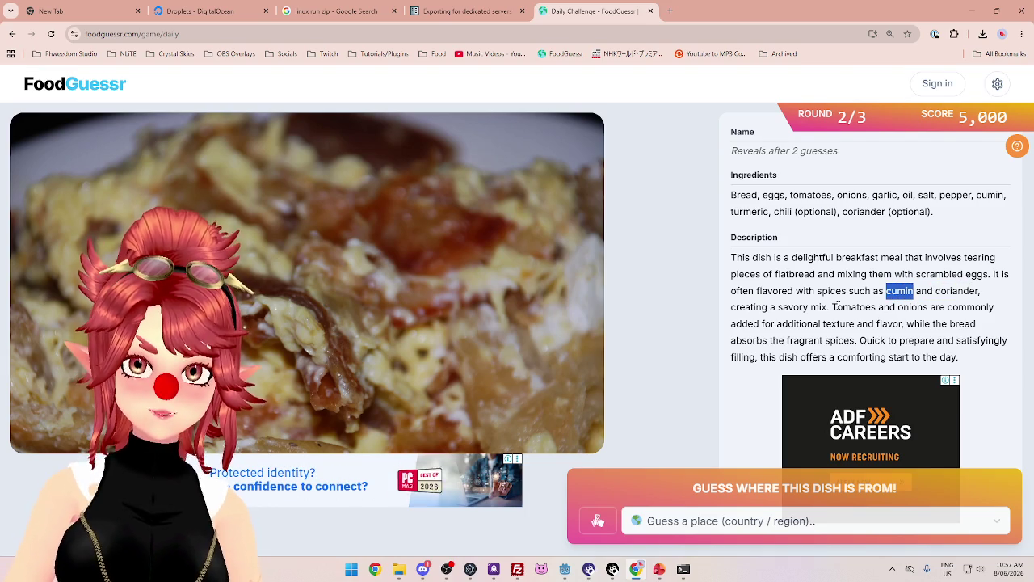
pyautogui.moveTo(933, 308)
pyautogui.mouseDown()
pyautogui.moveTo(913, 325)
pyautogui.moveTo(944, 341)
pyautogui.mouseUp()
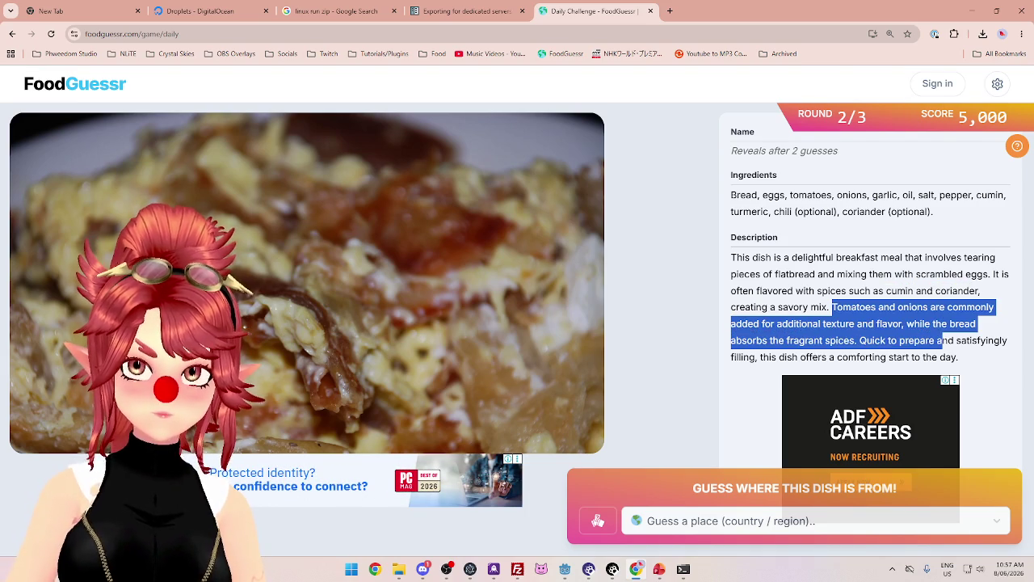
pyautogui.moveTo(778, 292); pyautogui.dragTo(892, 299)
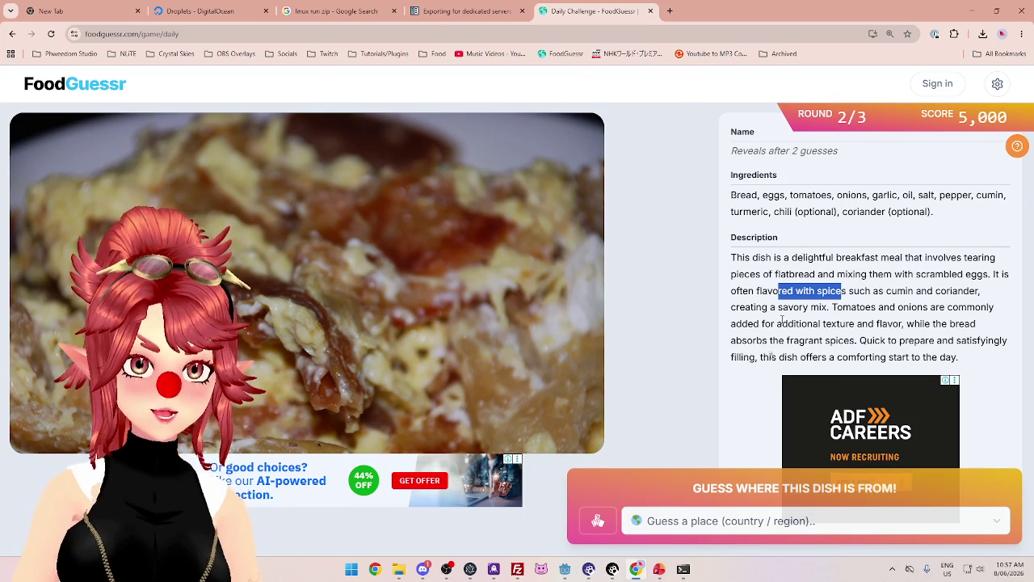
# Submit Iran as the first guess, which comes back Warm
pyautogui.click(763, 523)
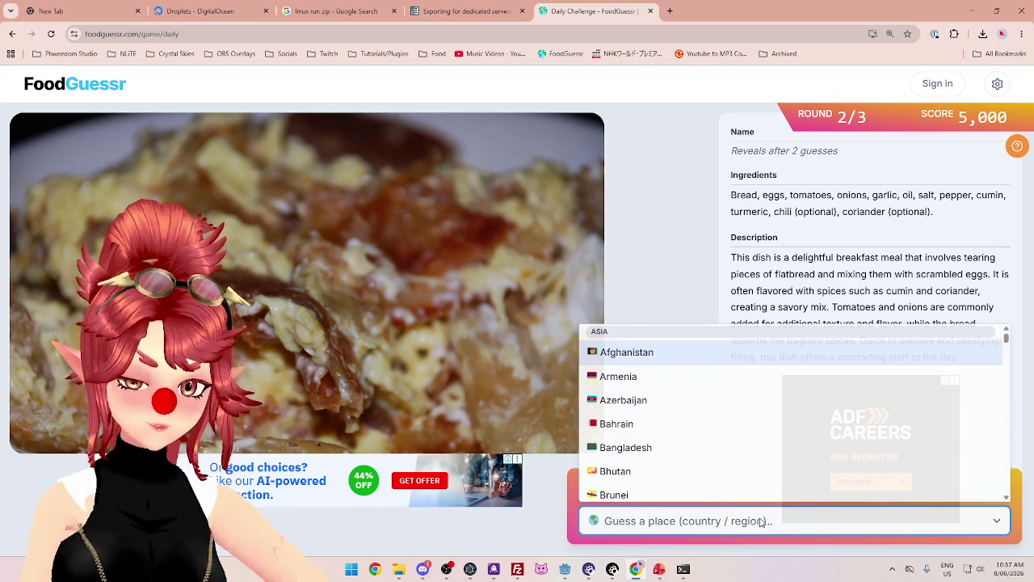
pyautogui.write('iran')
pyautogui.click(747, 485)
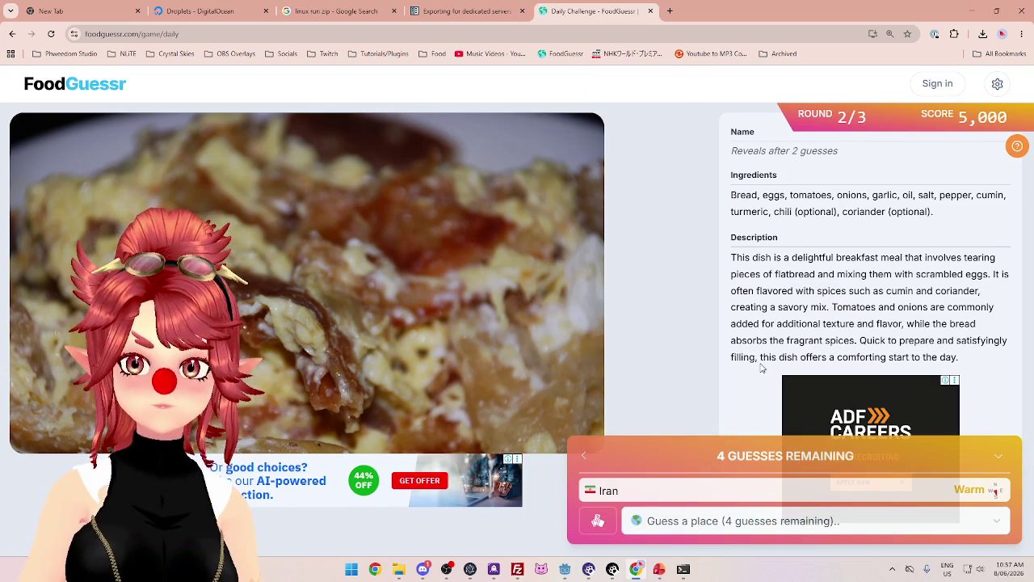
pyautogui.click(670, 11)
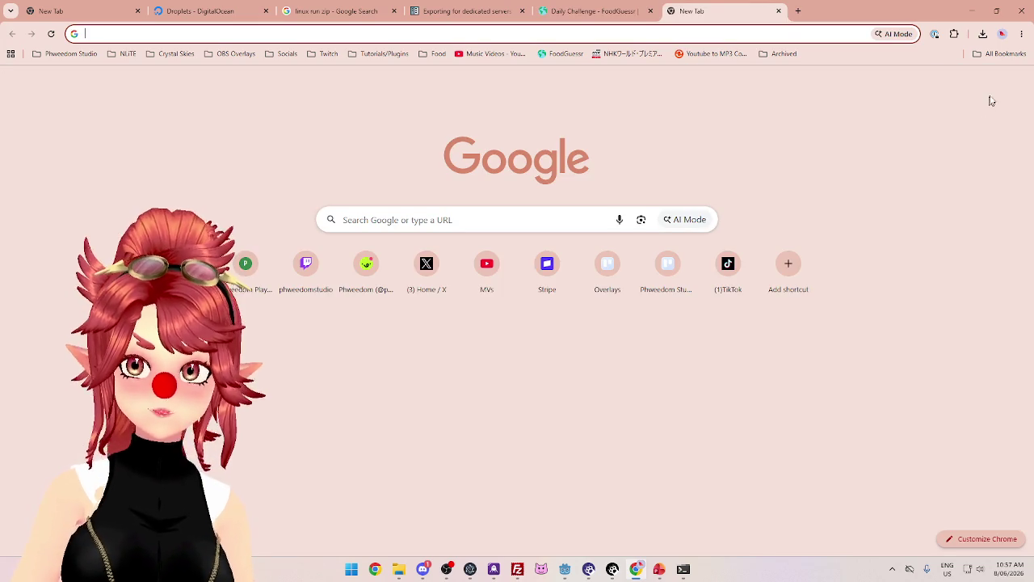
# Open Google Maps from the Google apps grid and zoom to the Middle East
pyautogui.click(990, 82)
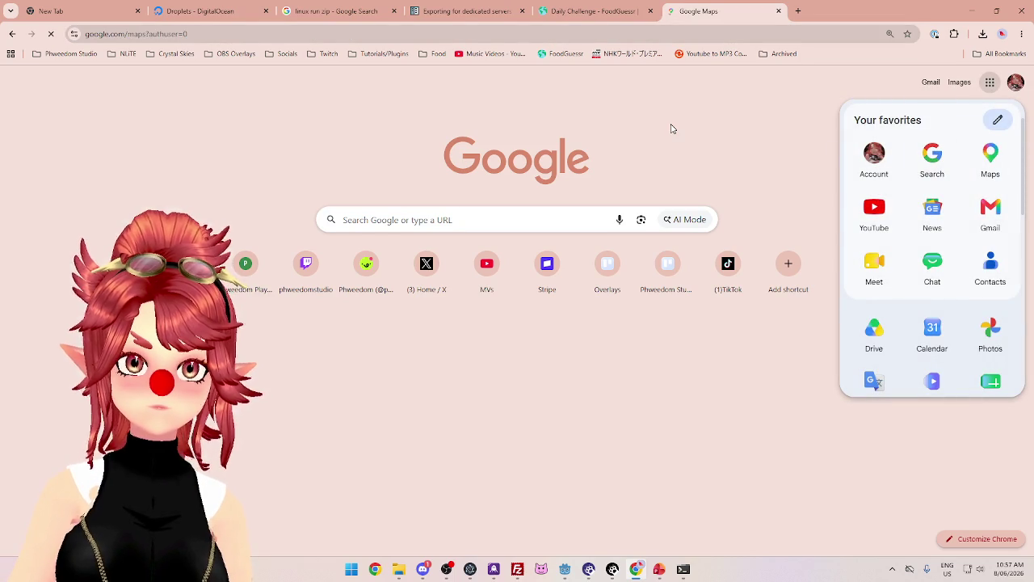
pyautogui.scroll(-5, 707, 308)
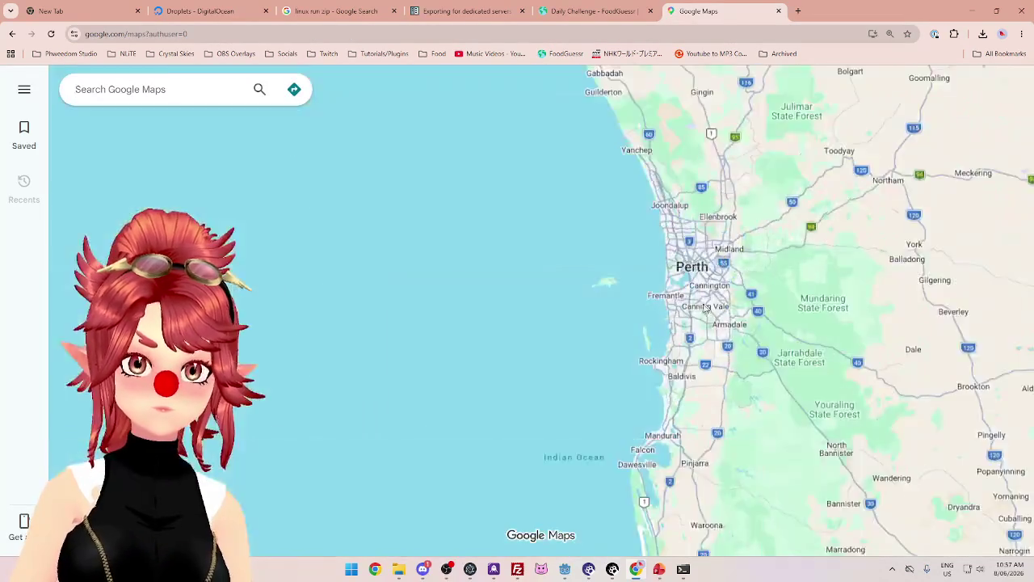
pyautogui.scroll(-10, 707, 308)
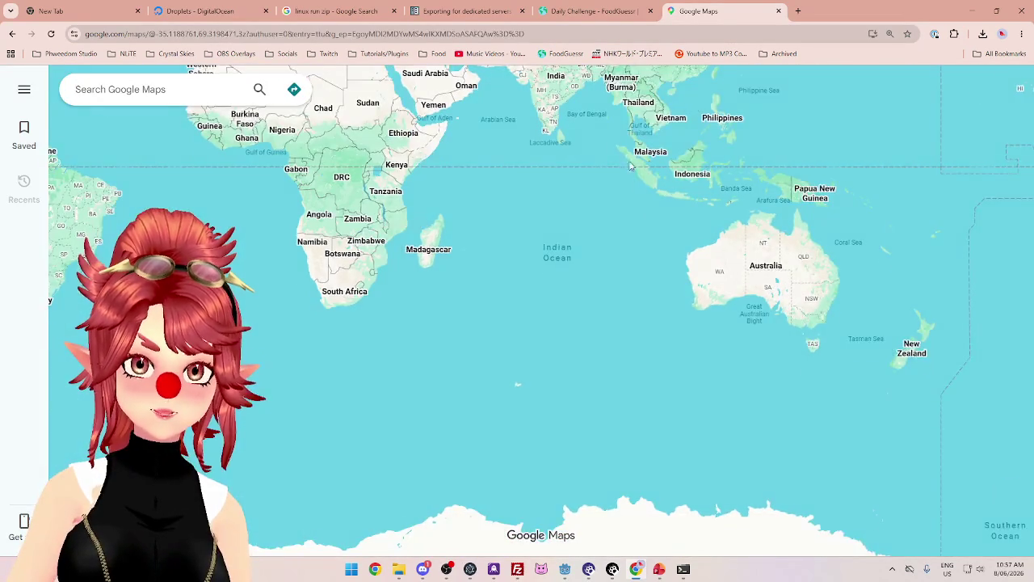
pyautogui.moveTo(503, 108); pyautogui.dragTo(556, 257)
pyautogui.scroll(3, 506, 100)
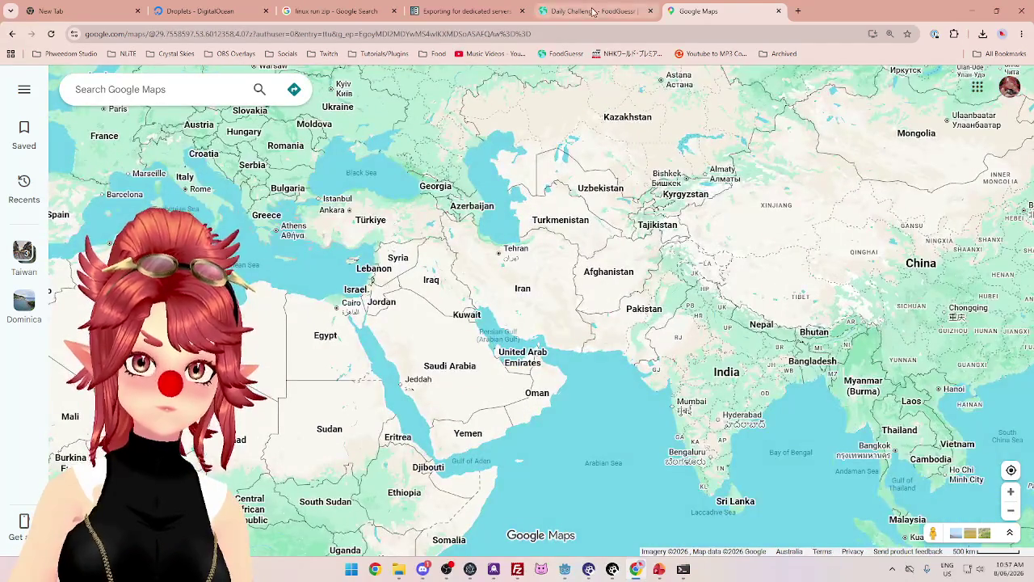
# Compare the dish clues against the map, recentring on the Arabian Peninsula
pyautogui.click(593, 11)
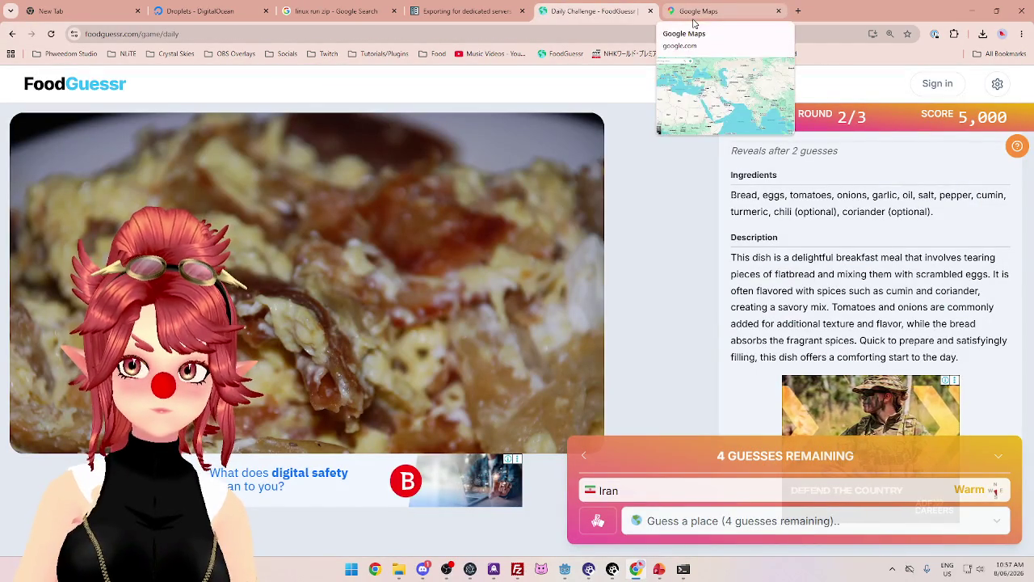
pyautogui.click(693, 13)
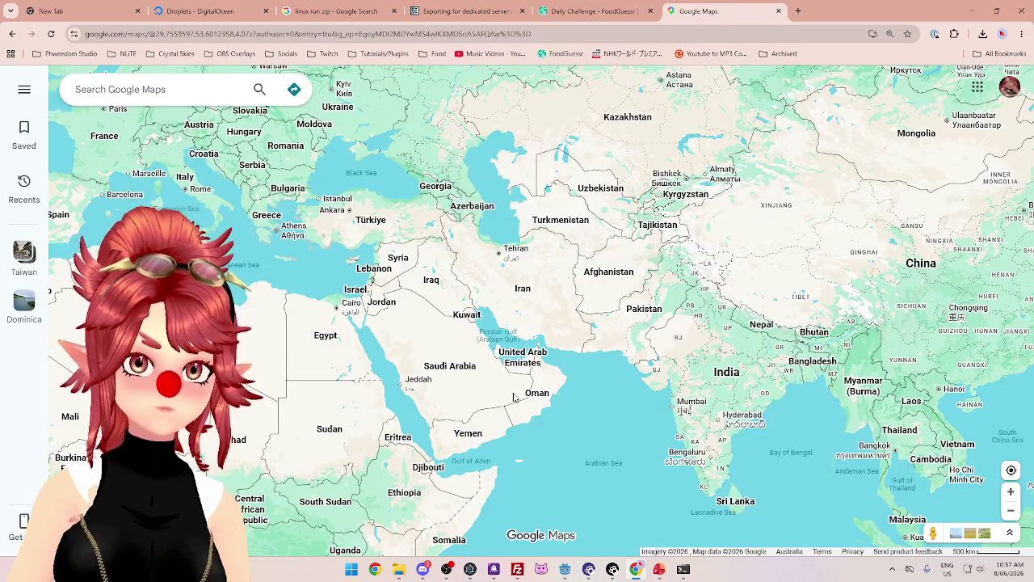
pyautogui.scroll(-2, 514, 398)
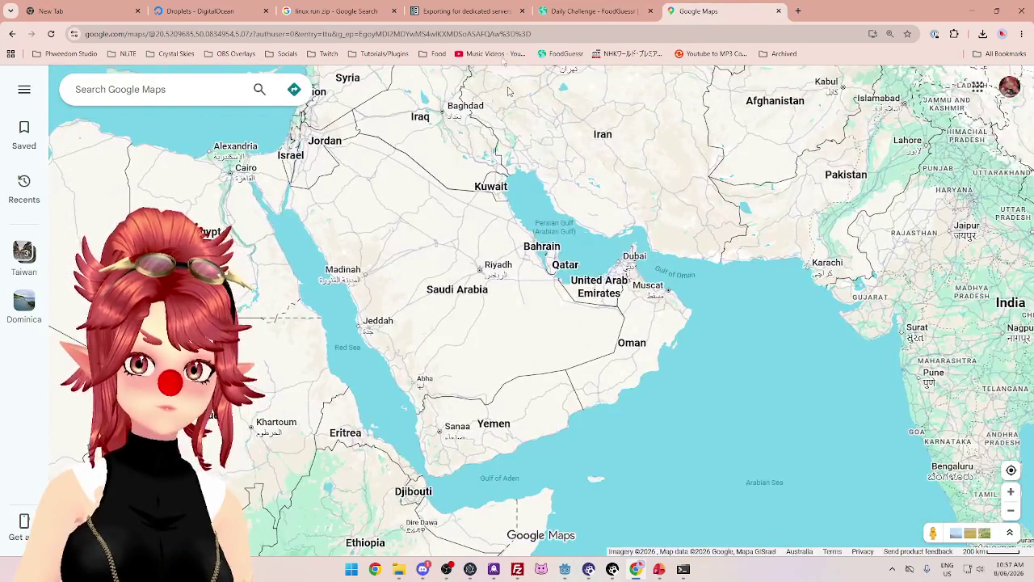
pyautogui.click(616, 13)
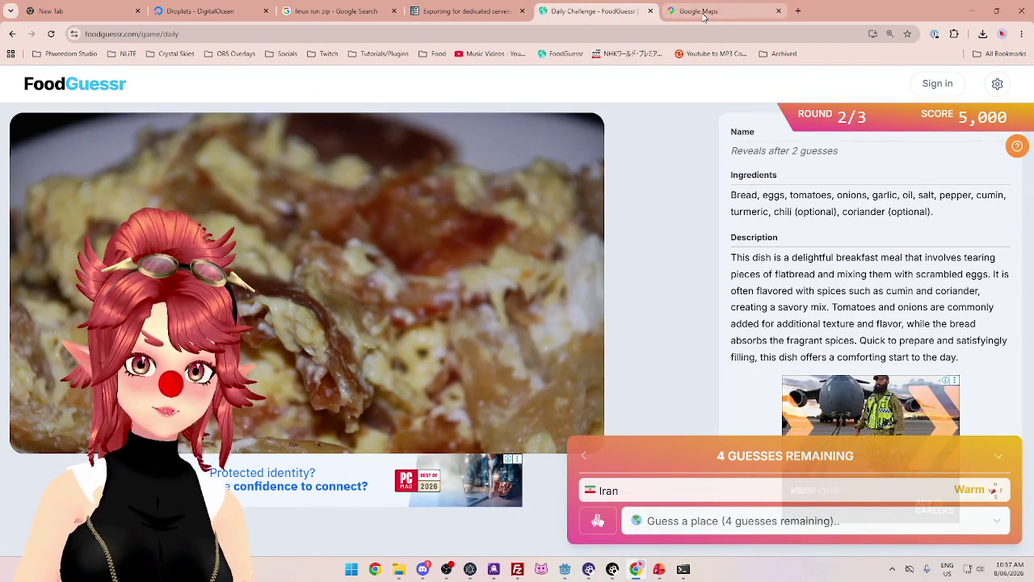
pyautogui.click(703, 17)
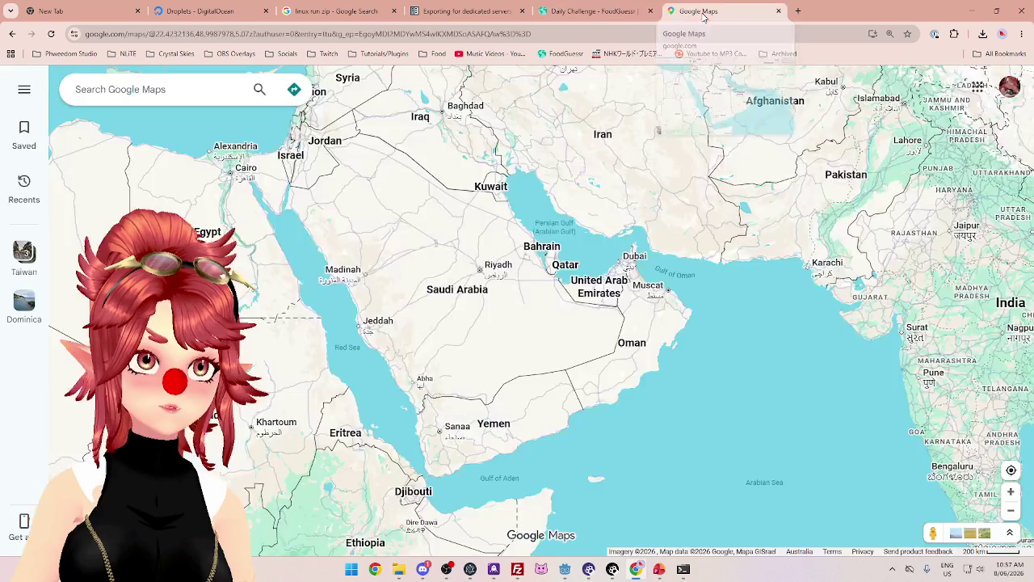
pyautogui.moveTo(500, 301)
pyautogui.mouseDown()
pyautogui.moveTo(536, 331)
pyautogui.moveTo(548, 313)
pyautogui.mouseUp()
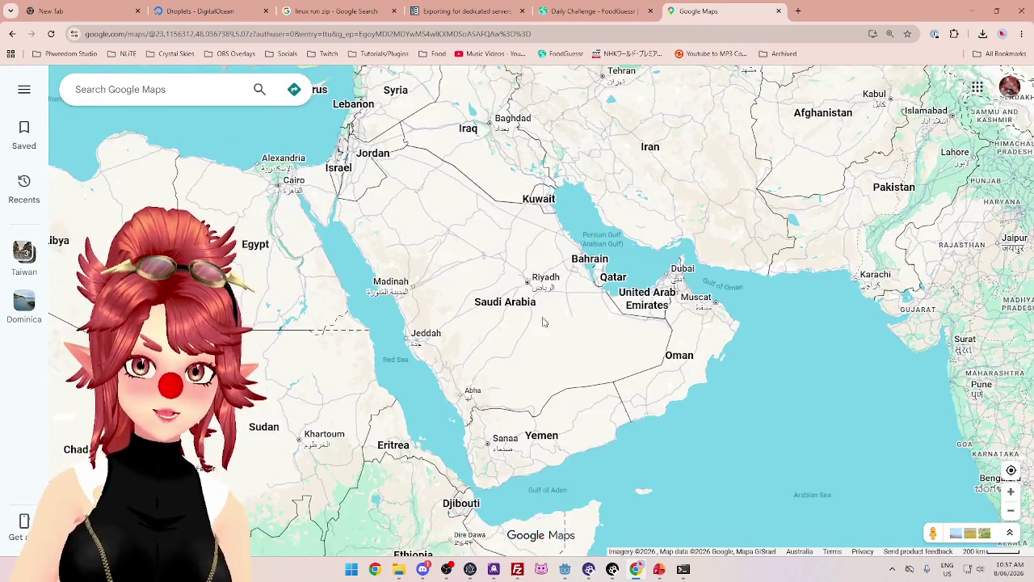
pyautogui.scroll(-3, 524, 355)
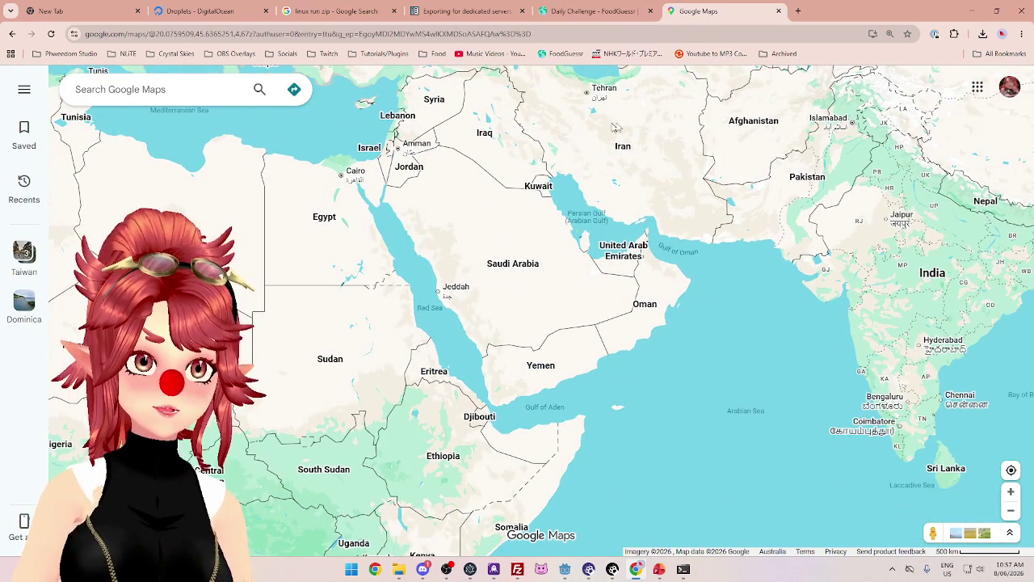
pyautogui.click(606, 13)
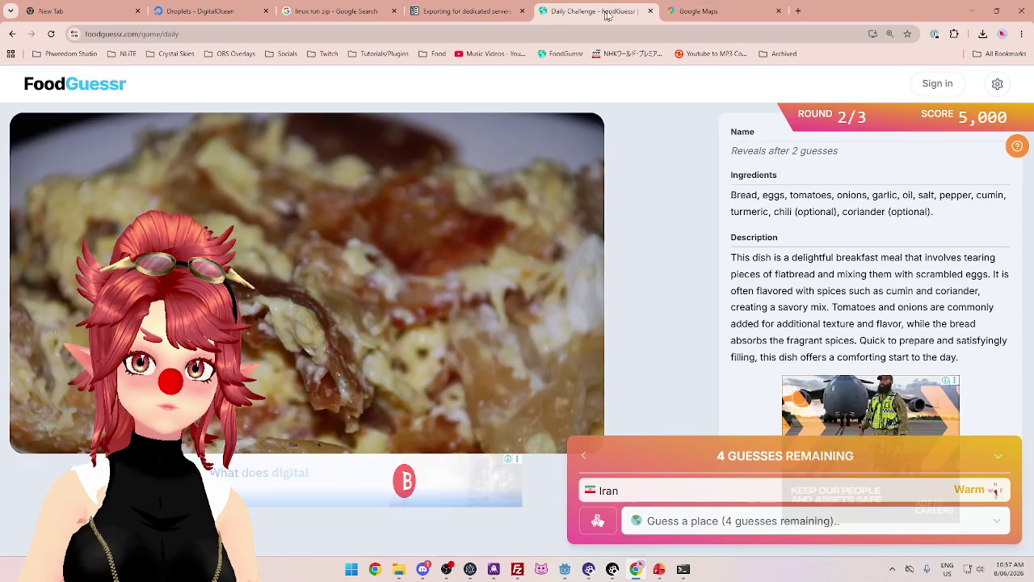
pyautogui.click(700, 11)
pyautogui.scroll(-5, 512, 302)
pyautogui.scroll(3, 512, 302)
# Guess Saudi Arabia ('sa'), rated Borders, revealing the dish as Fatoot
pyautogui.click(566, 12)
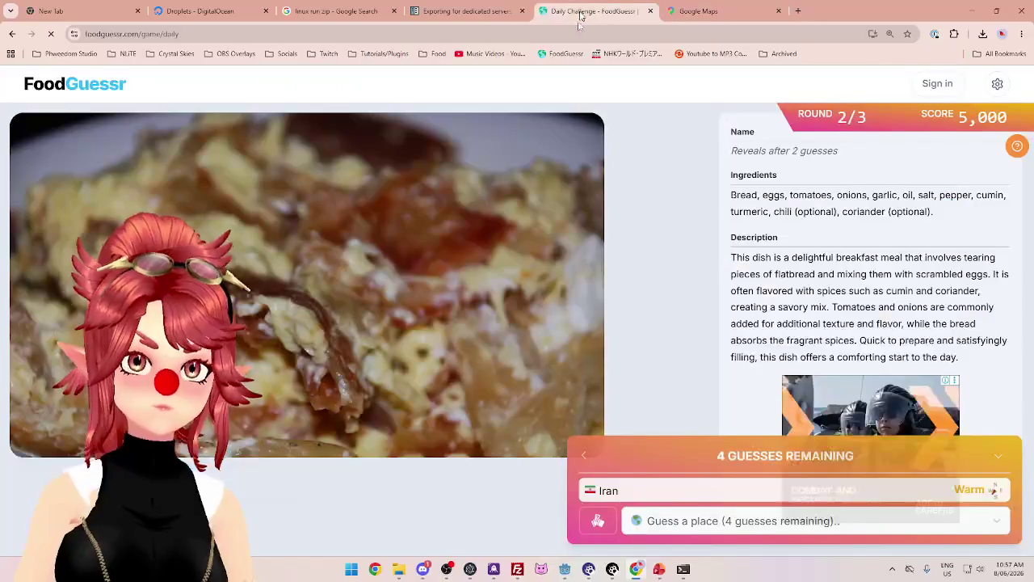
pyautogui.click(709, 520)
pyautogui.write('sa')
pyautogui.press('Return')
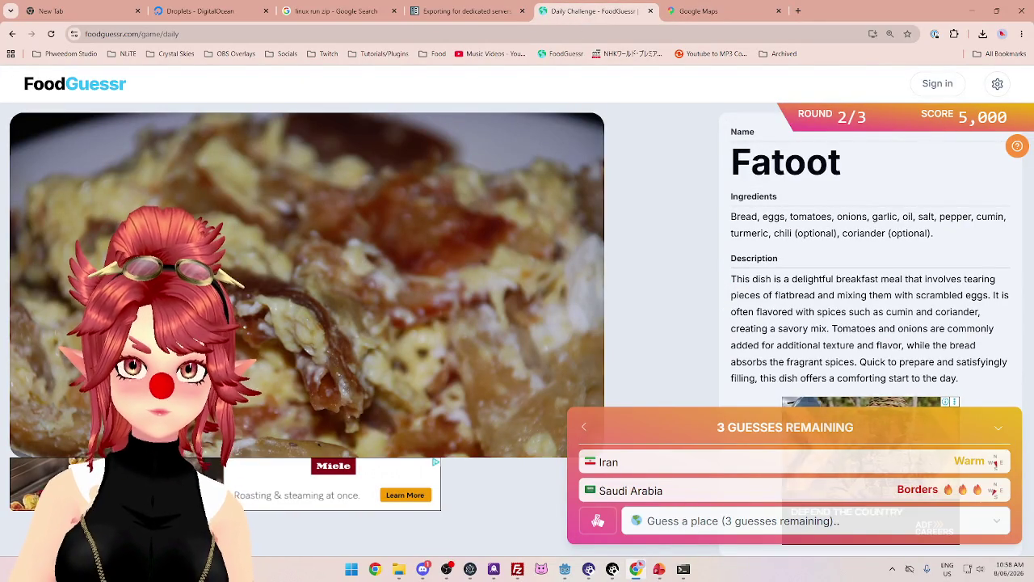
# After rechecking the map, guess Yemen ('yem') correctly for Fatoot
pyautogui.click(679, 12)
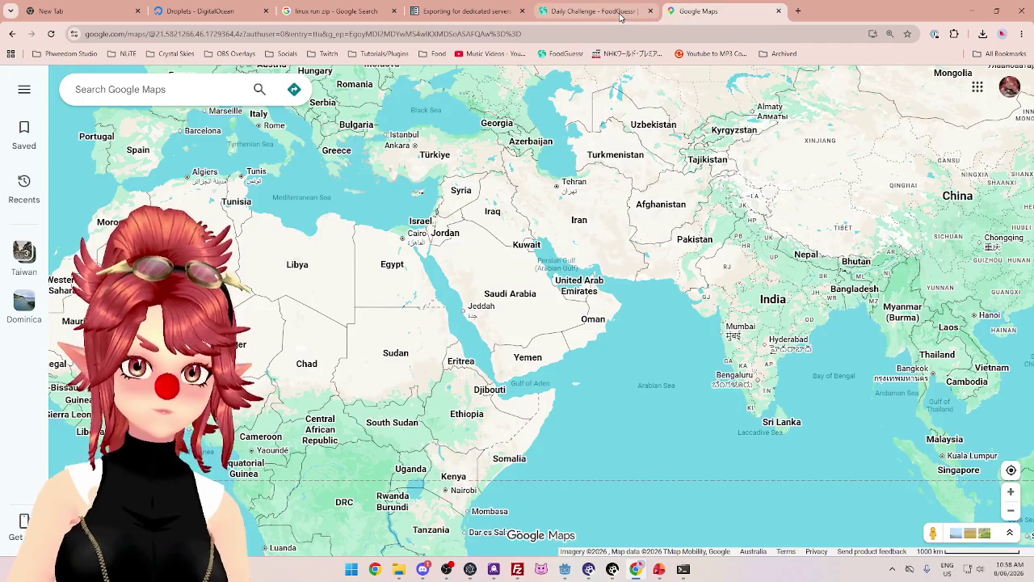
pyautogui.click(621, 16)
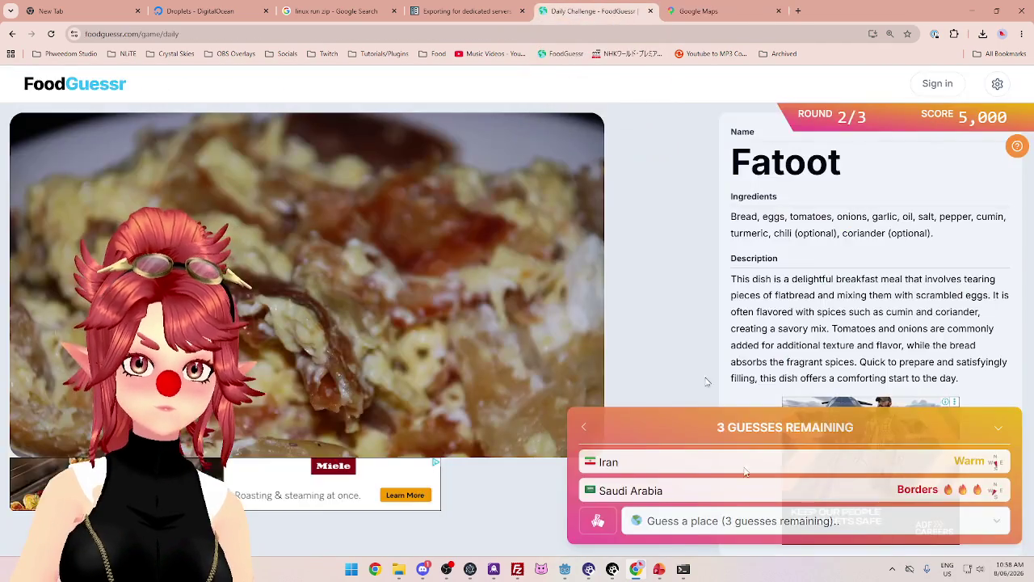
pyautogui.click(792, 522)
pyautogui.write('yem')
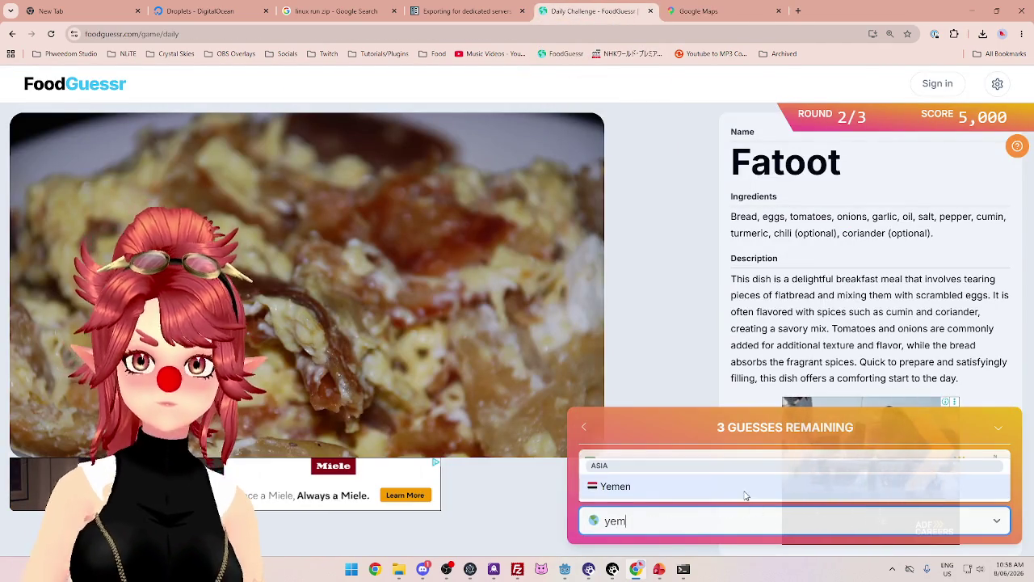
pyautogui.click(747, 491)
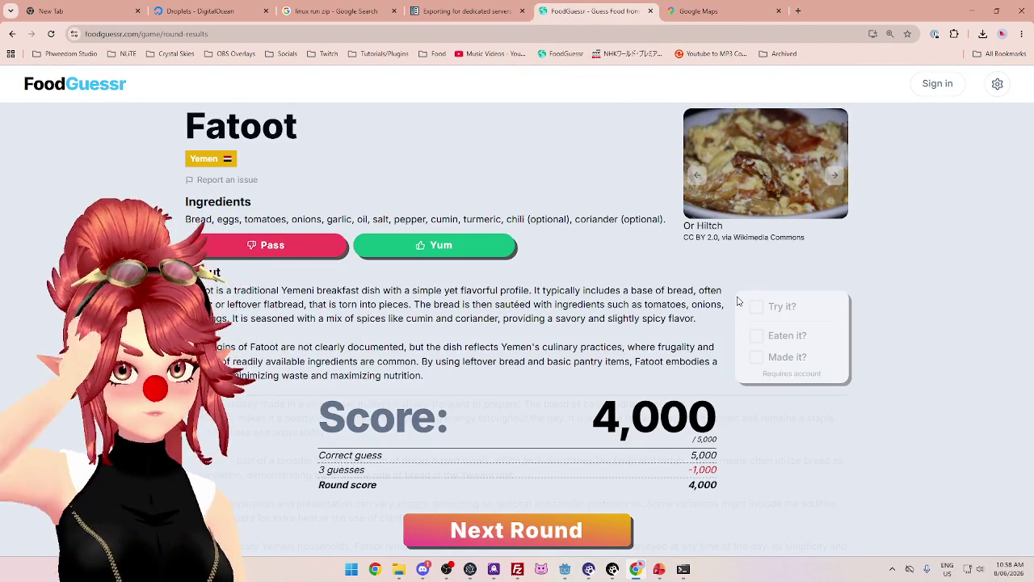
# Read the Fatoot notes on origins, variations and breakfast, then advance to the final round
pyautogui.scroll(-2, 410, 240)
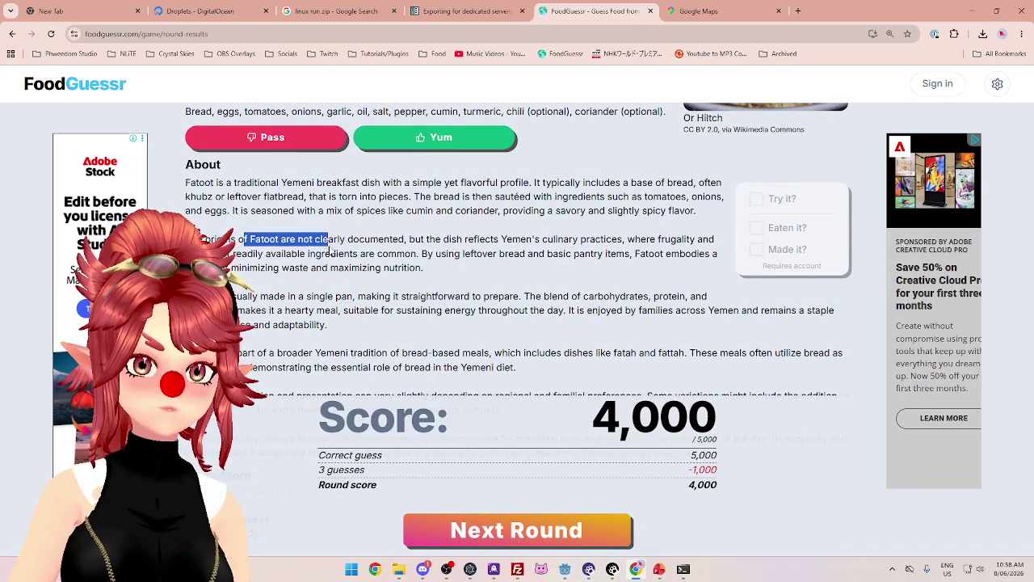
pyautogui.moveTo(329, 247); pyautogui.dragTo(407, 240)
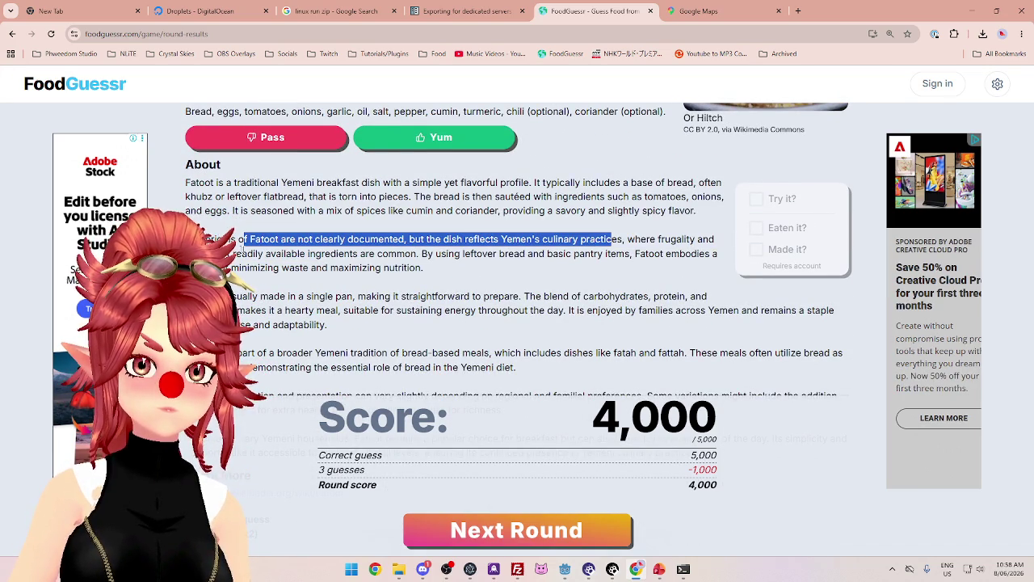
pyautogui.moveTo(235, 254); pyautogui.dragTo(414, 255)
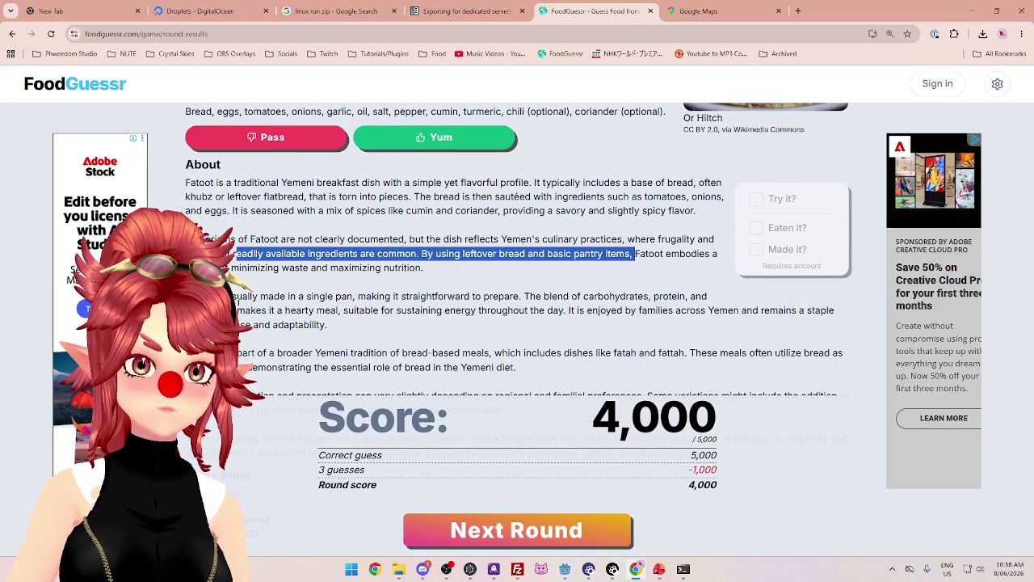
pyautogui.moveTo(366, 296)
pyautogui.mouseDown()
pyautogui.moveTo(684, 299)
pyautogui.moveTo(237, 299)
pyautogui.mouseUp()
pyautogui.scroll(-1, 659, 297)
pyautogui.moveTo(326, 342); pyautogui.dragTo(598, 342)
pyautogui.scroll(-2, 598, 342)
pyautogui.moveTo(411, 277); pyautogui.dragTo(588, 279)
pyautogui.scroll(-3, 480, 227)
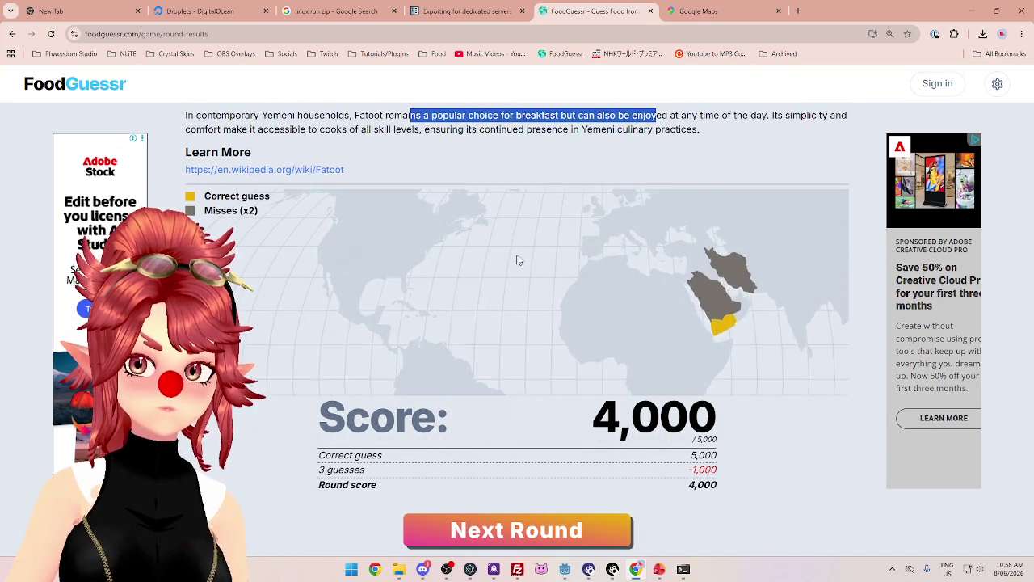
pyautogui.scroll(1, 560, 156)
pyautogui.scroll(5, 566, 404)
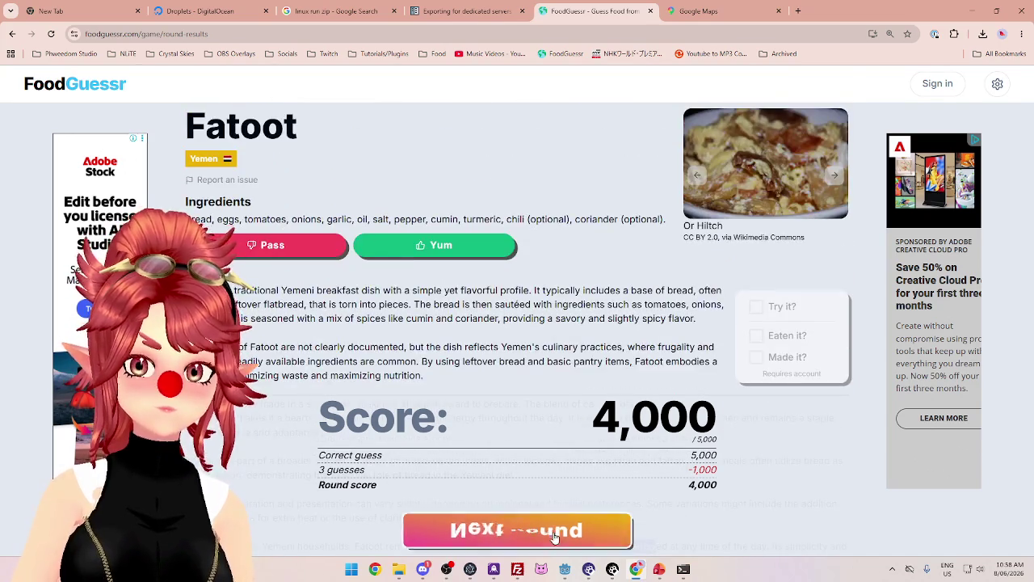
pyautogui.click(554, 534)
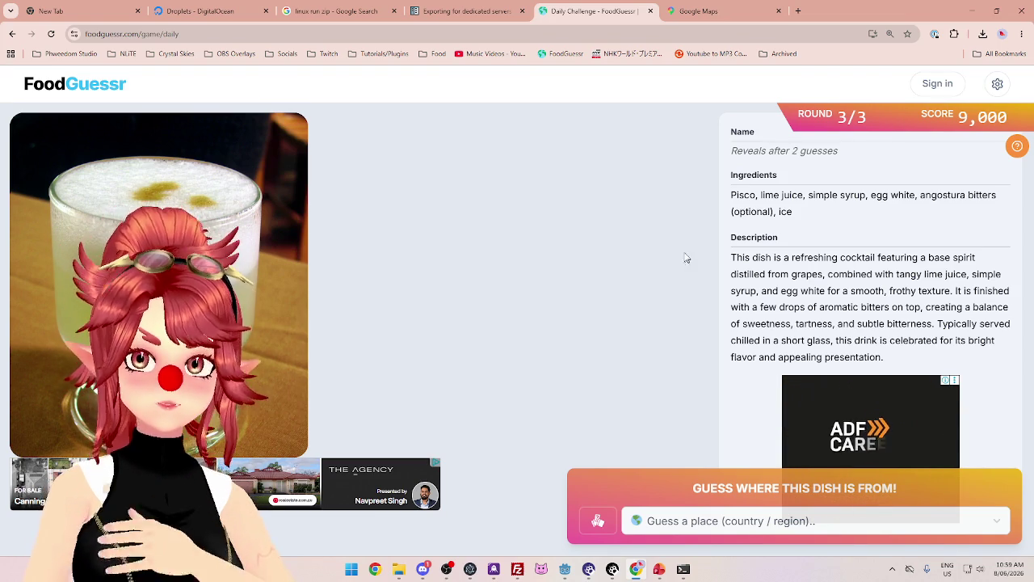
# Highlight Pisco in the cocktail's ingredients, then type 'gre' as the country guess
pyautogui.moveTo(733, 195); pyautogui.dragTo(752, 196)
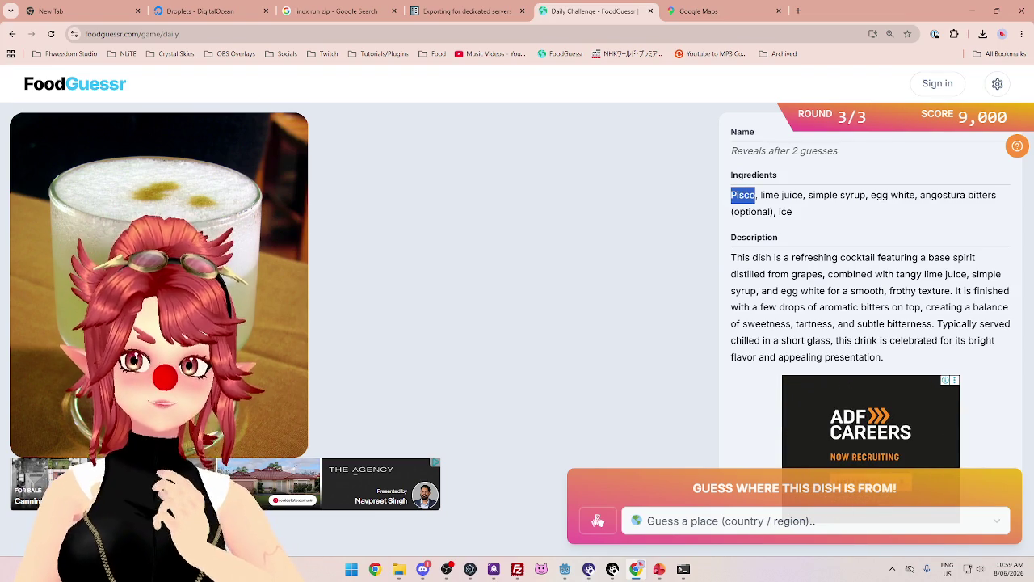
pyautogui.click(751, 196)
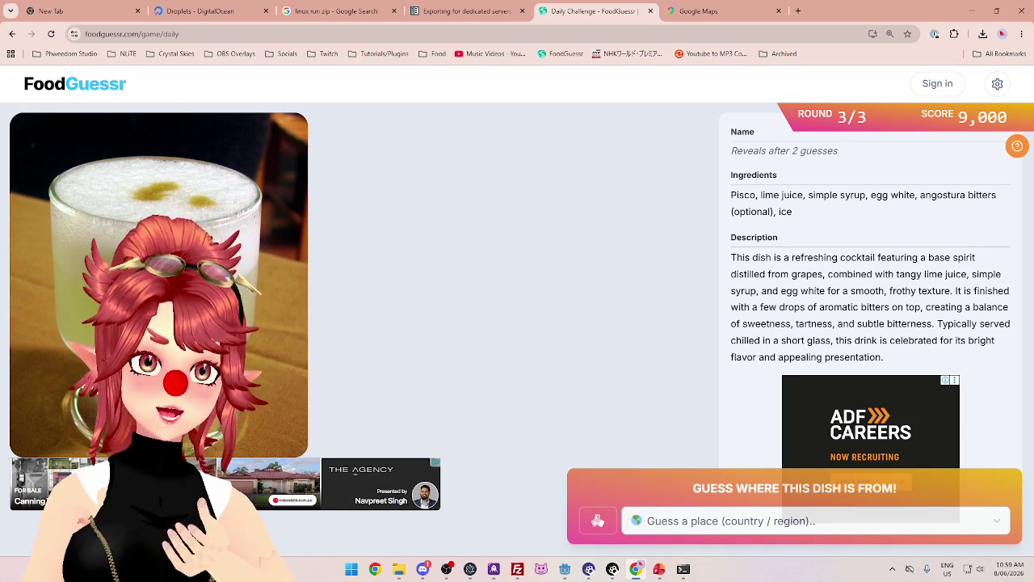
pyautogui.click(767, 521)
pyautogui.write('gre')
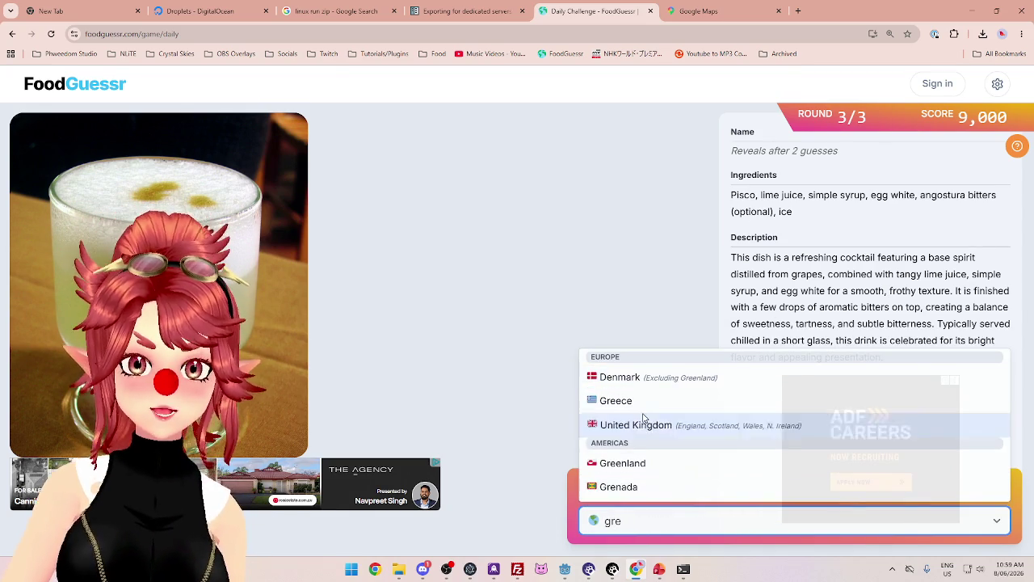
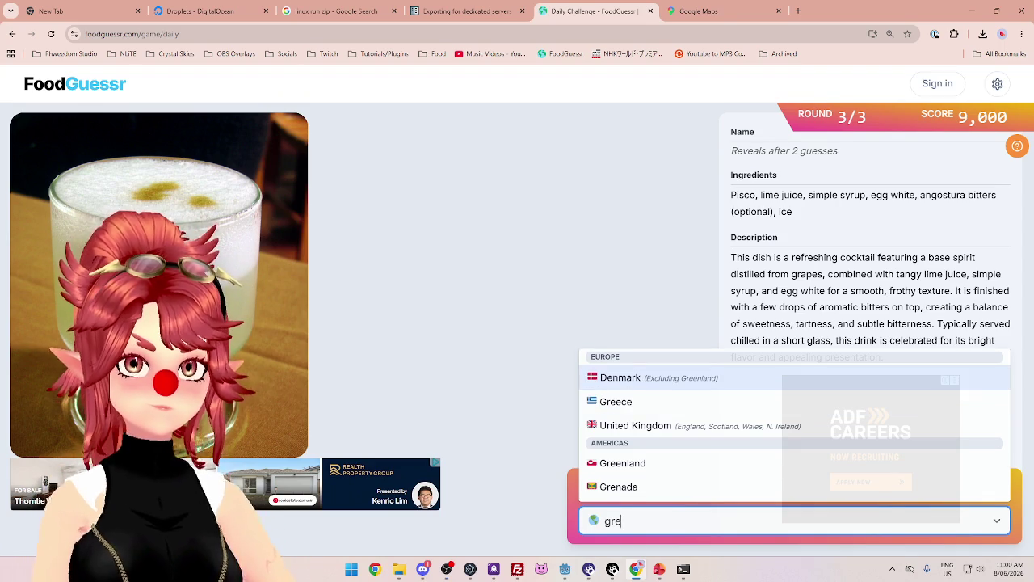
# Guess Spain for the round 3 cocktail, which comes back Ice Cold, then switch to Google Maps
pyautogui.click(300, 114)
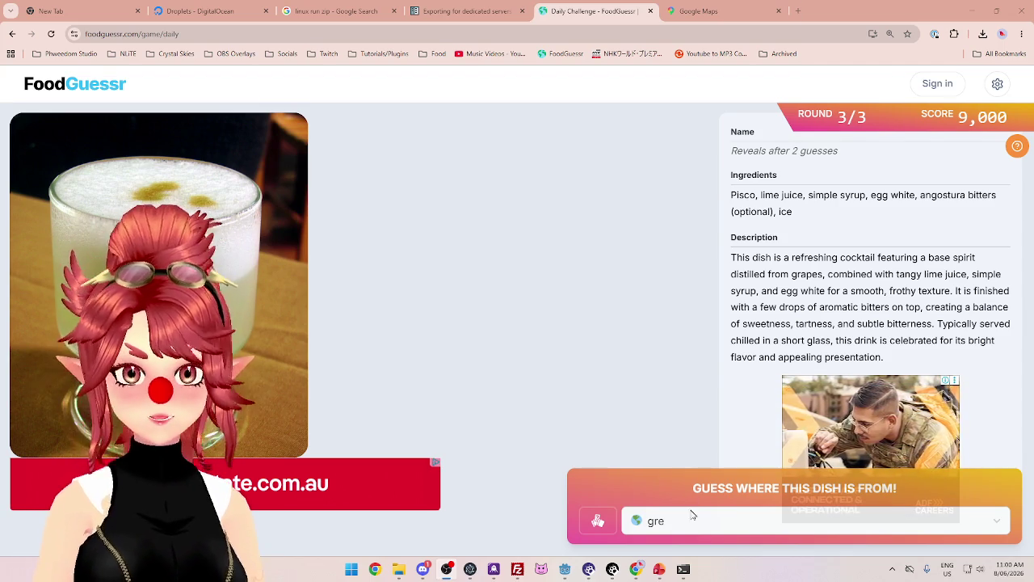
pyautogui.click(691, 526)
pyautogui.click(691, 527)
pyautogui.click(646, 527)
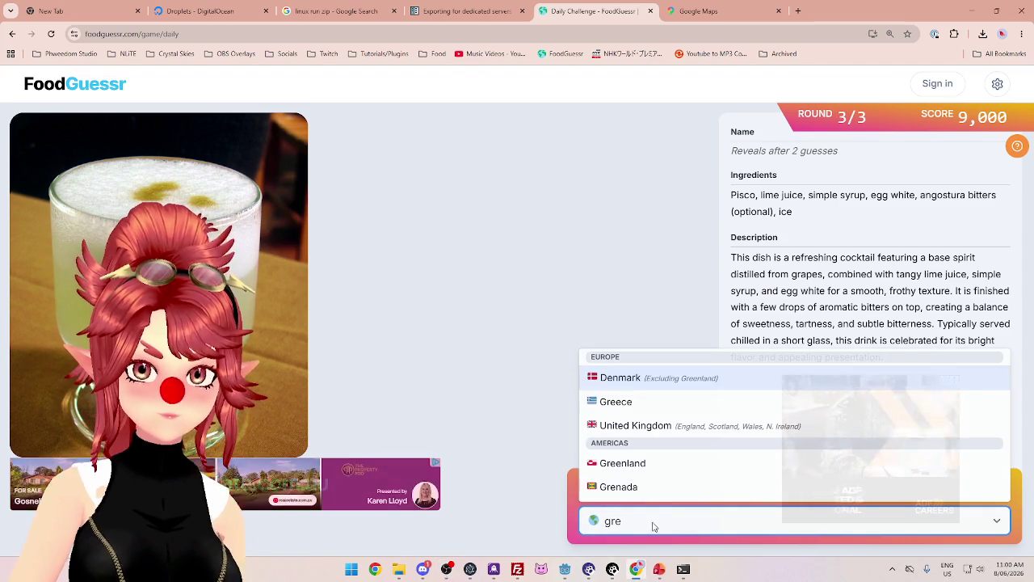
pyautogui.press('BackSpace')
pyautogui.press('BackSpace')
pyautogui.press('BackSpace')
pyautogui.write('spain')
pyautogui.press('Return')
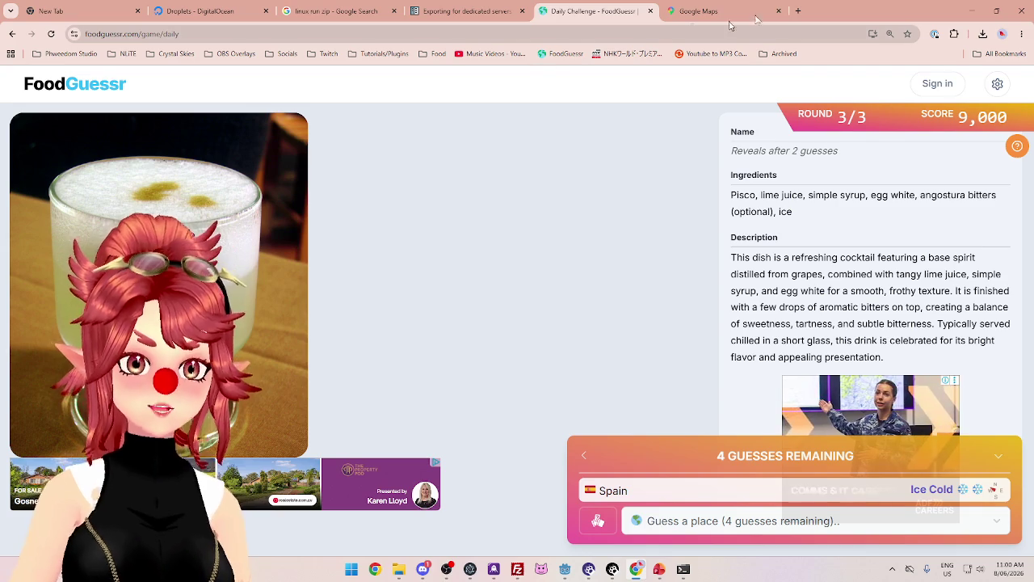
pyautogui.moveTo(751, 14)
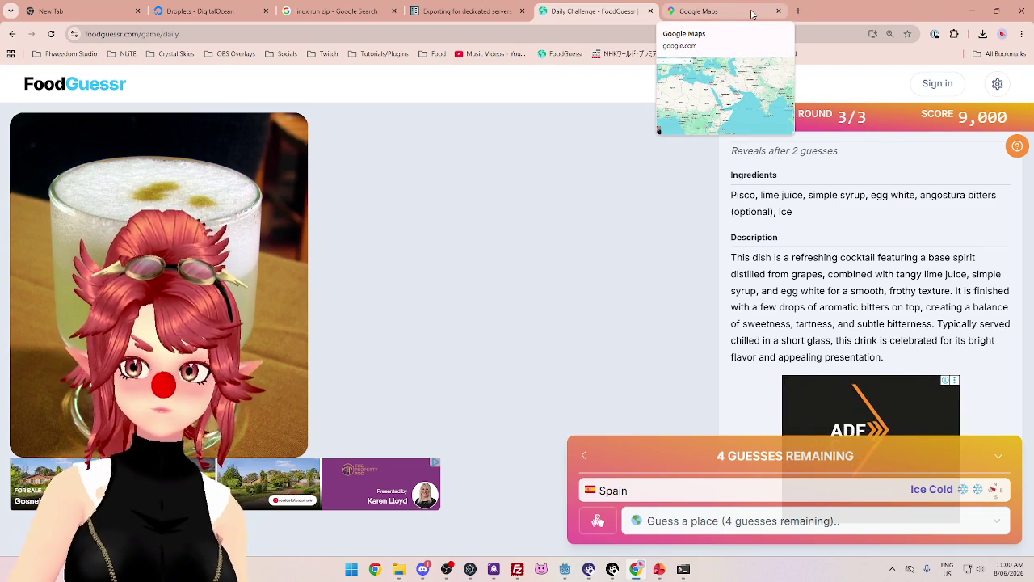
pyautogui.click(751, 14)
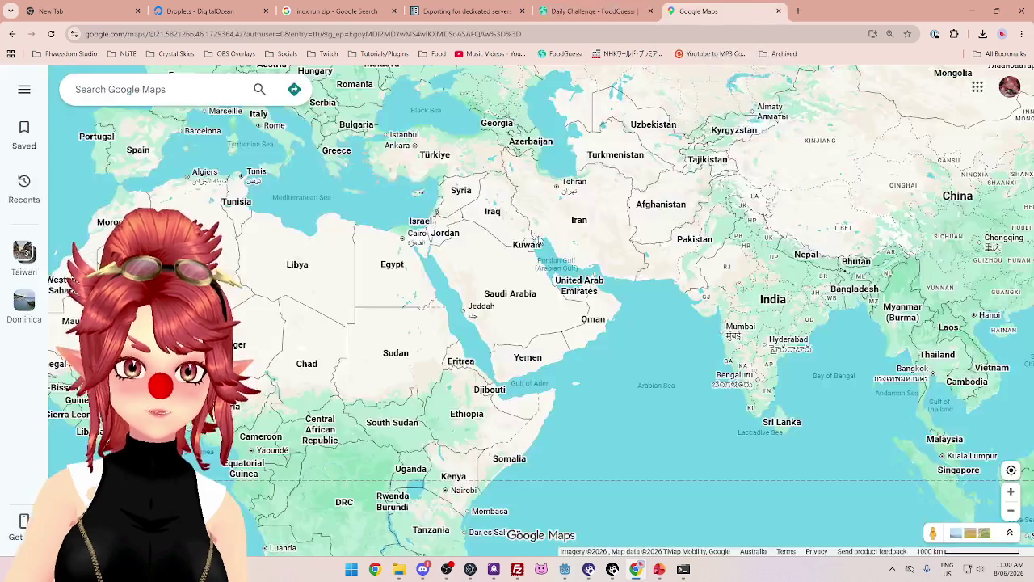
# Pan and zoom the map over South America, the Caribbean and Mexico, checking back on FoodGuessr
pyautogui.moveTo(538, 251)
pyautogui.mouseDown()
pyautogui.moveTo(595, 210)
pyautogui.moveTo(625, 172)
pyautogui.moveTo(687, 206)
pyautogui.mouseUp()
pyautogui.moveTo(480, 278)
pyautogui.mouseDown()
pyautogui.moveTo(578, 356)
pyautogui.moveTo(627, 286)
pyautogui.moveTo(714, 304)
pyautogui.mouseUp()
pyautogui.click(594, 11)
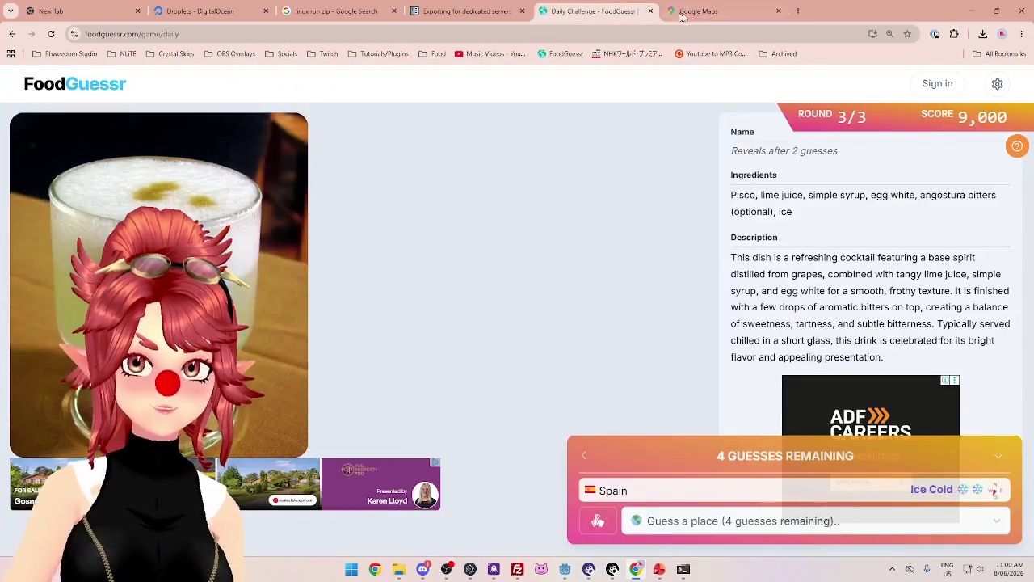
pyautogui.click(722, 14)
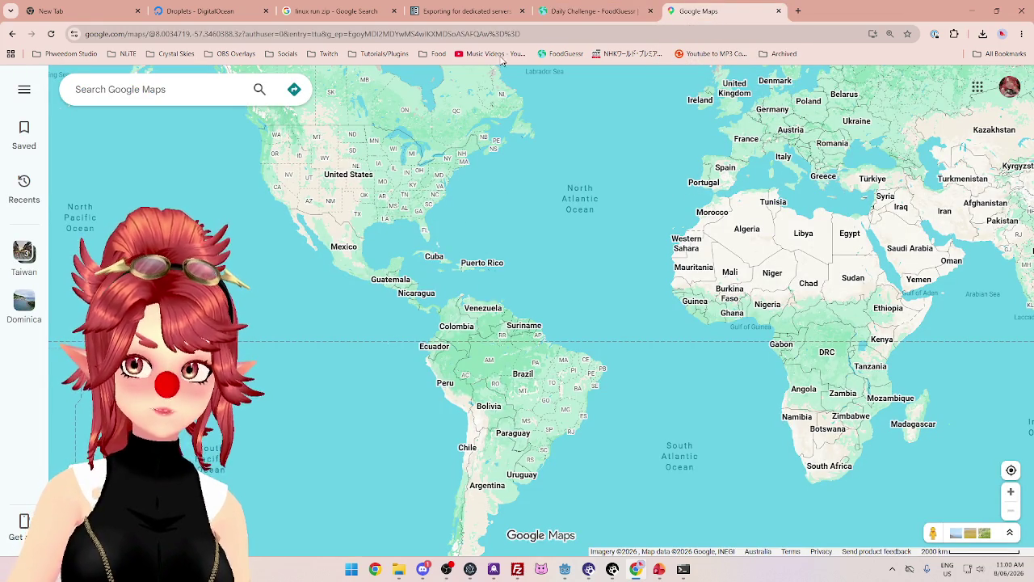
pyautogui.click(608, 14)
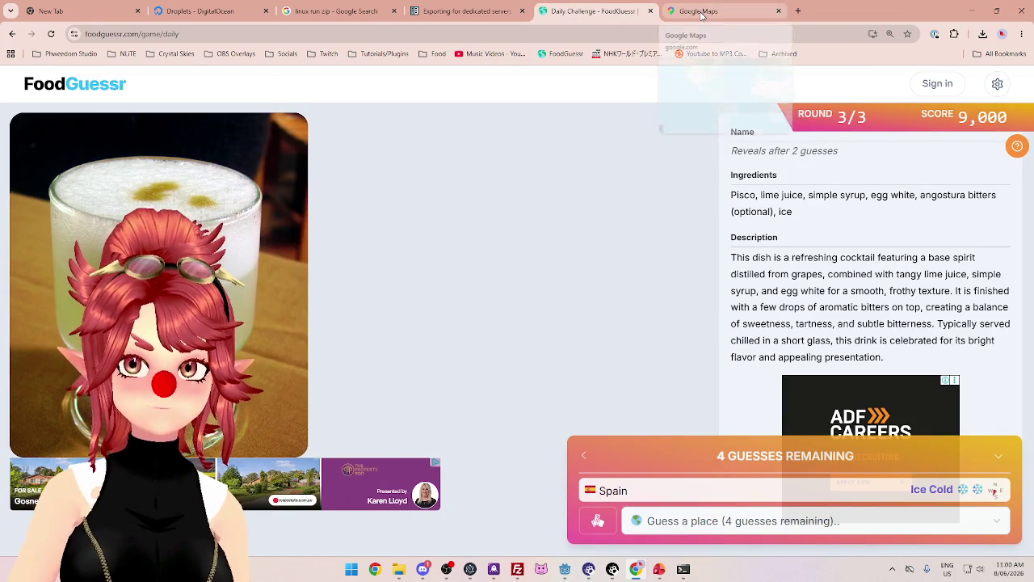
pyautogui.click(702, 15)
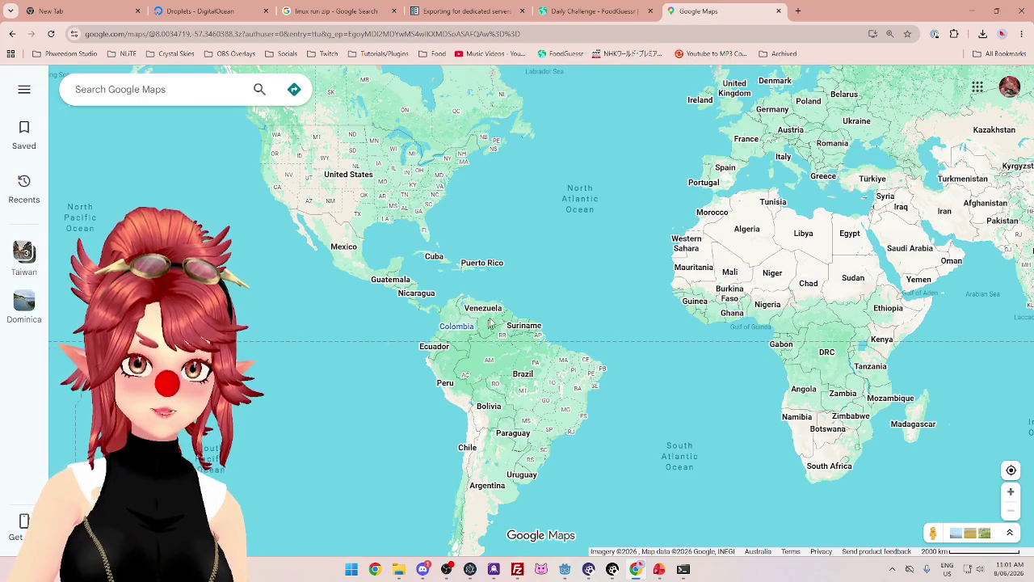
pyautogui.scroll(2, 511, 327)
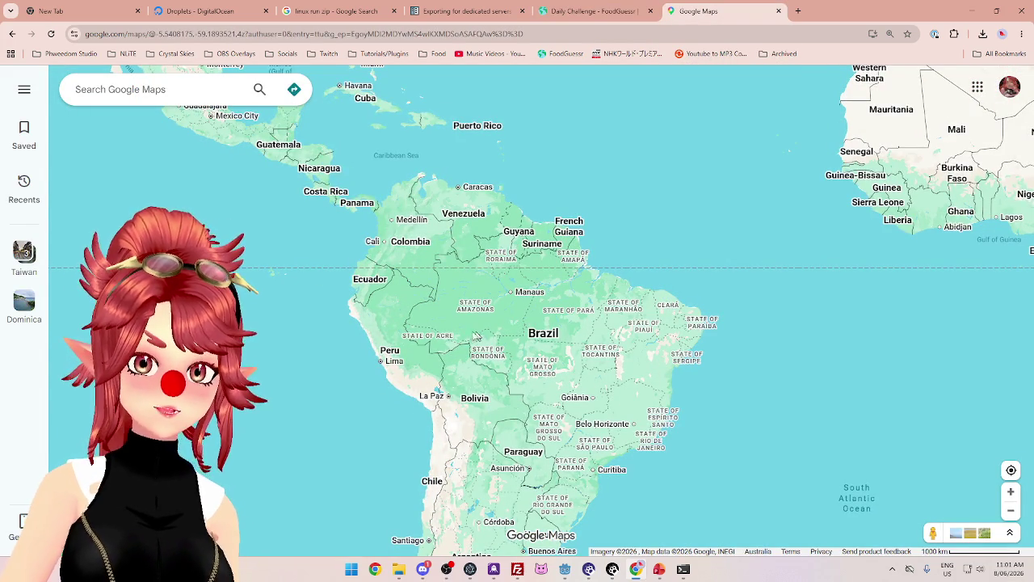
pyautogui.moveTo(401, 138); pyautogui.dragTo(424, 191)
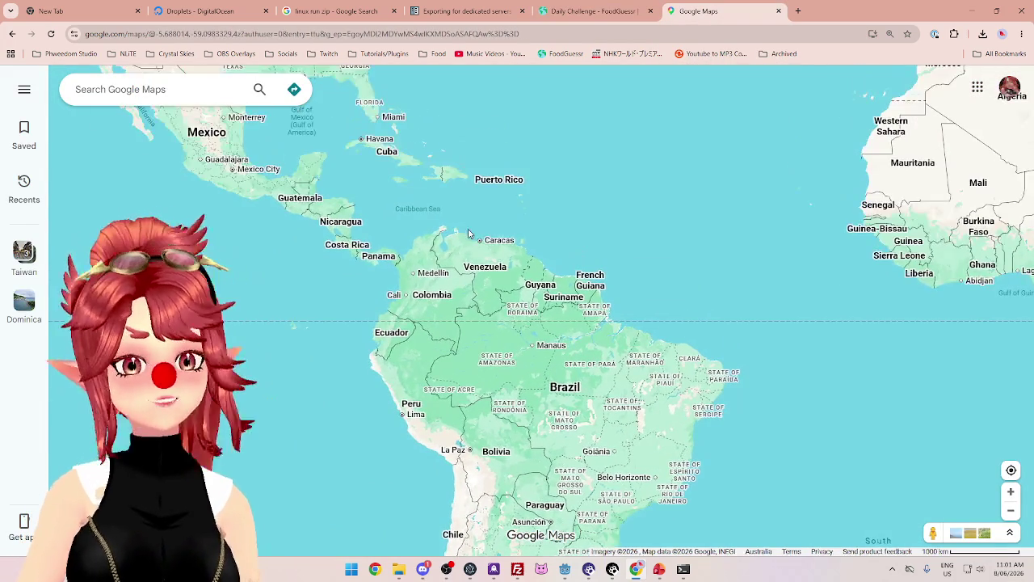
pyautogui.click(581, 11)
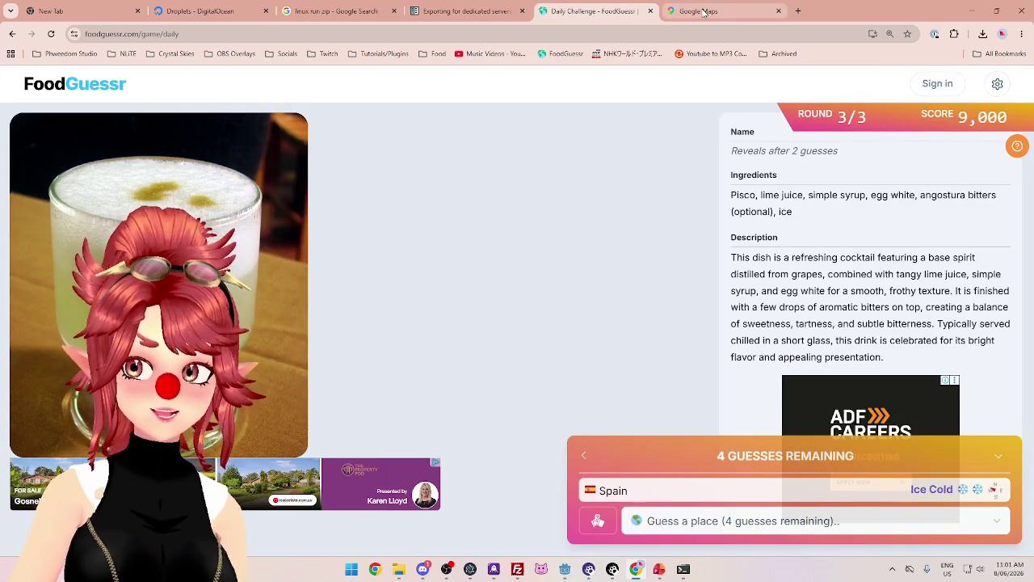
pyautogui.click(703, 11)
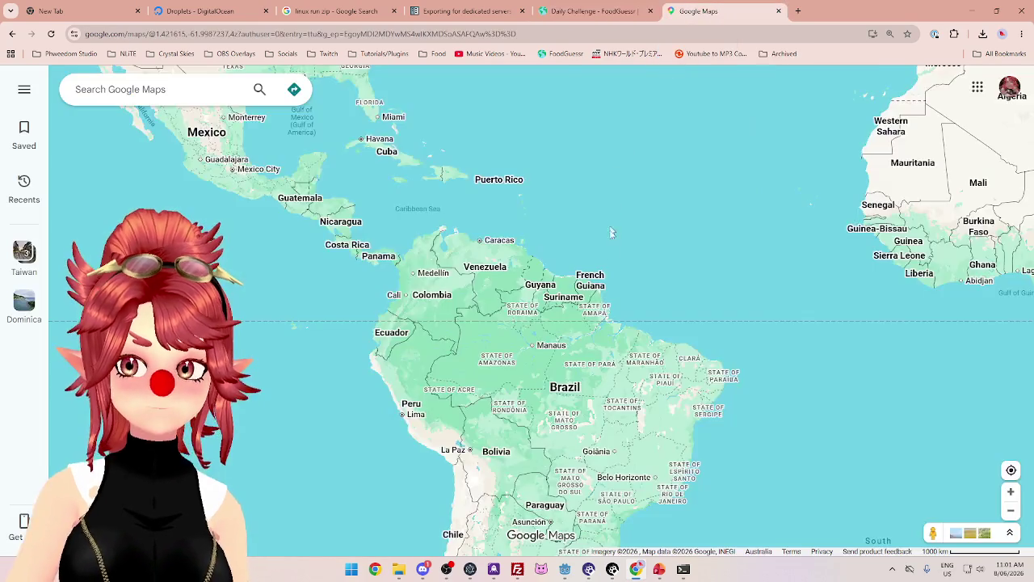
pyautogui.scroll(-2, 612, 209)
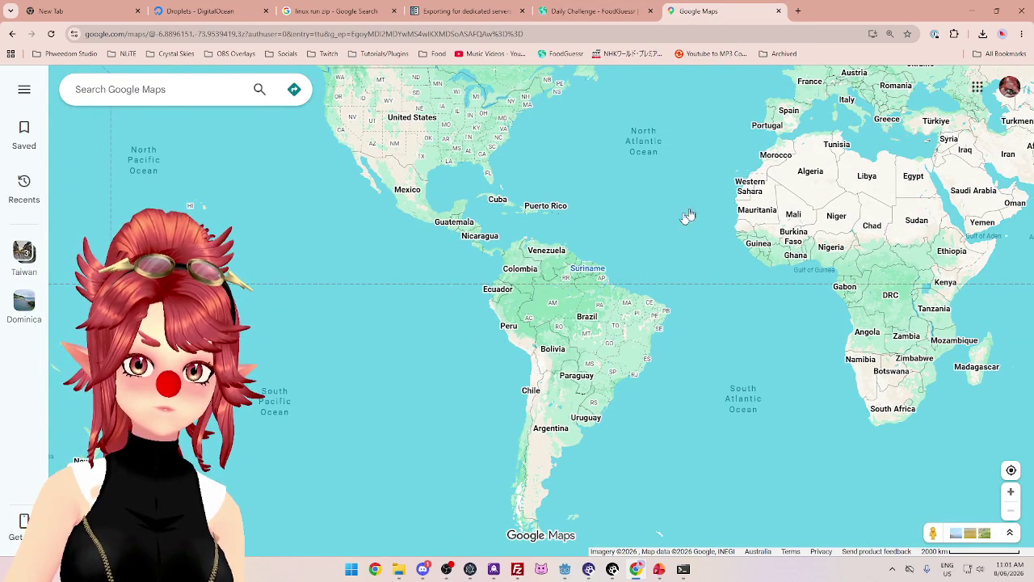
pyautogui.scroll(2, 565, 297)
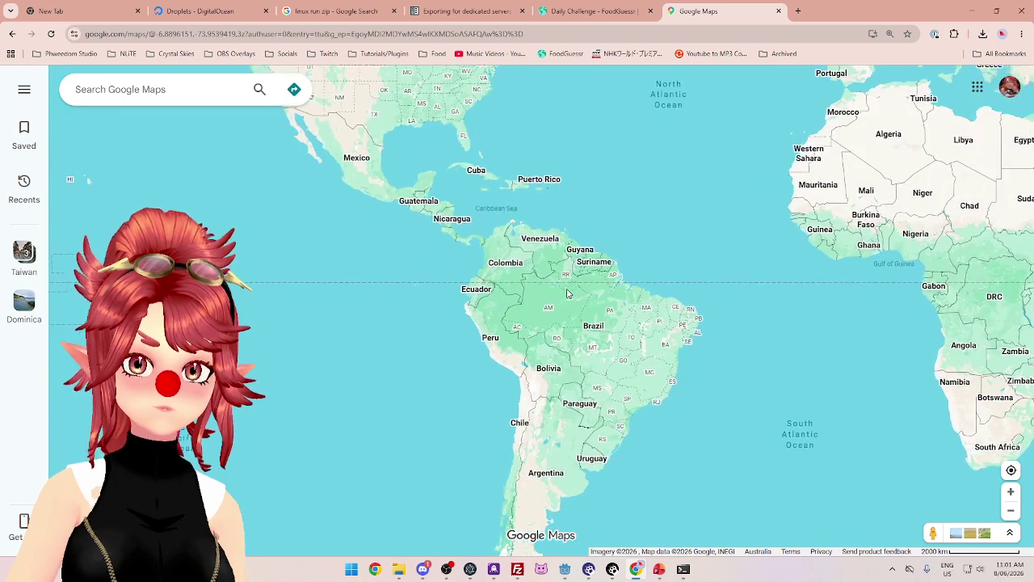
pyautogui.click(622, 11)
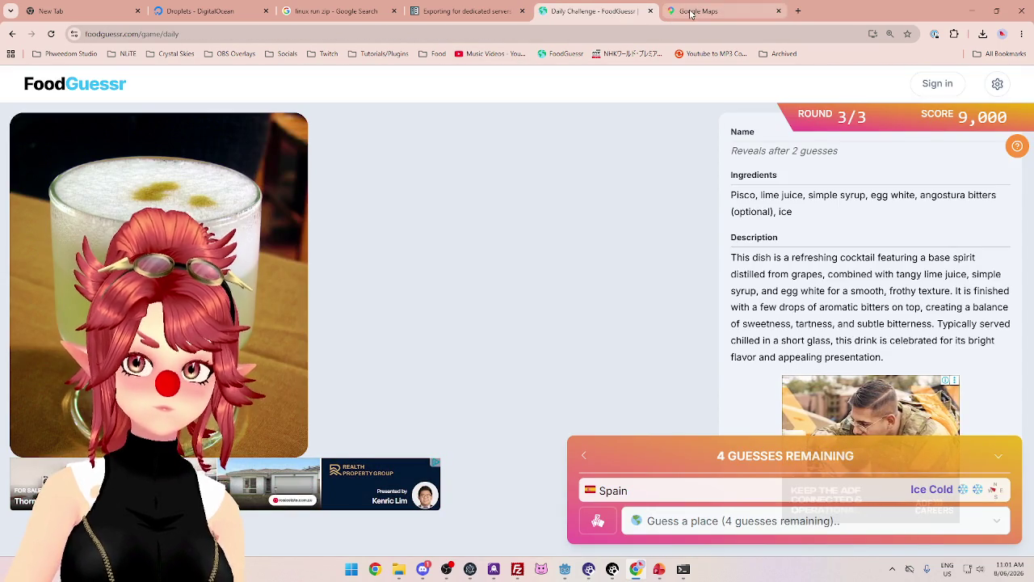
# Enter Peru as the next FoodGuessr guess, which proves Correct
pyautogui.moveTo(691, 13)
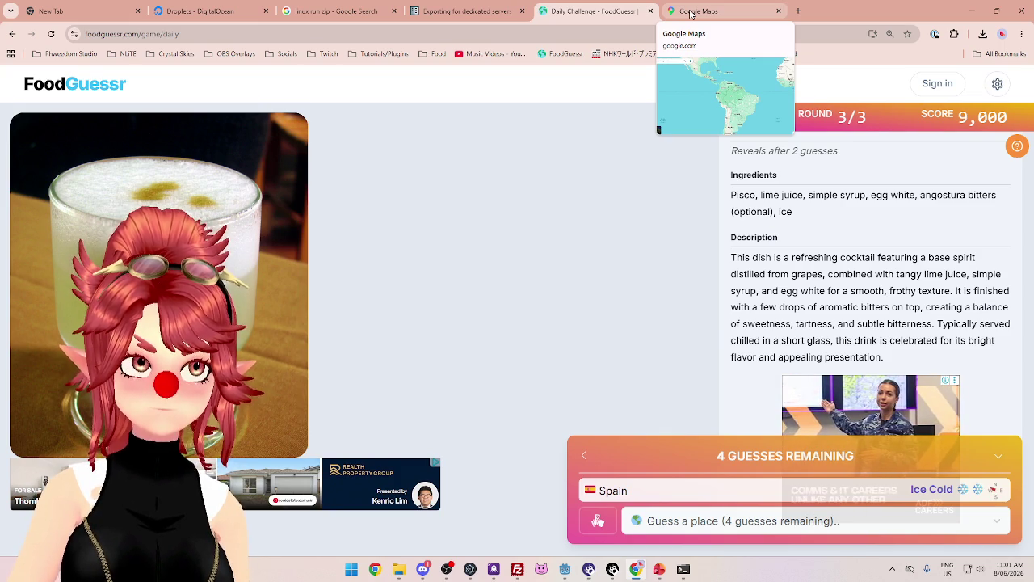
pyautogui.click(689, 520)
pyautogui.write('peru')
pyautogui.click(690, 490)
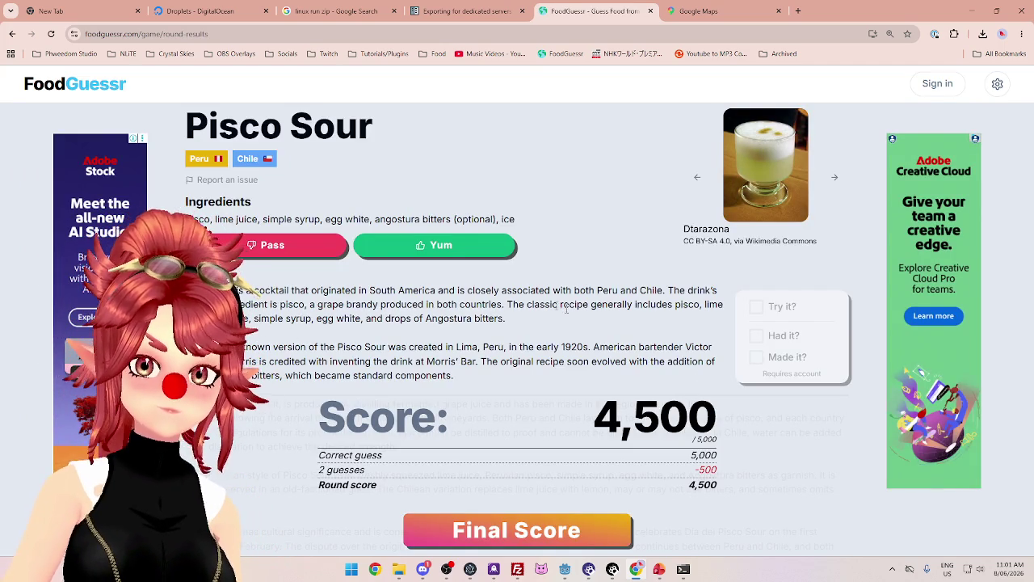
# Read the Pisco Sour result, highlighting the Peru/Chile, grape brandy, Lima origin and inventor lines
pyautogui.scroll(-1, 629, 323)
pyautogui.moveTo(647, 245)
pyautogui.mouseDown()
pyautogui.moveTo(612, 236)
pyautogui.moveTo(686, 236)
pyautogui.mouseUp()
pyautogui.moveTo(281, 260); pyautogui.dragTo(385, 264)
pyautogui.moveTo(326, 250); pyautogui.dragTo(629, 250)
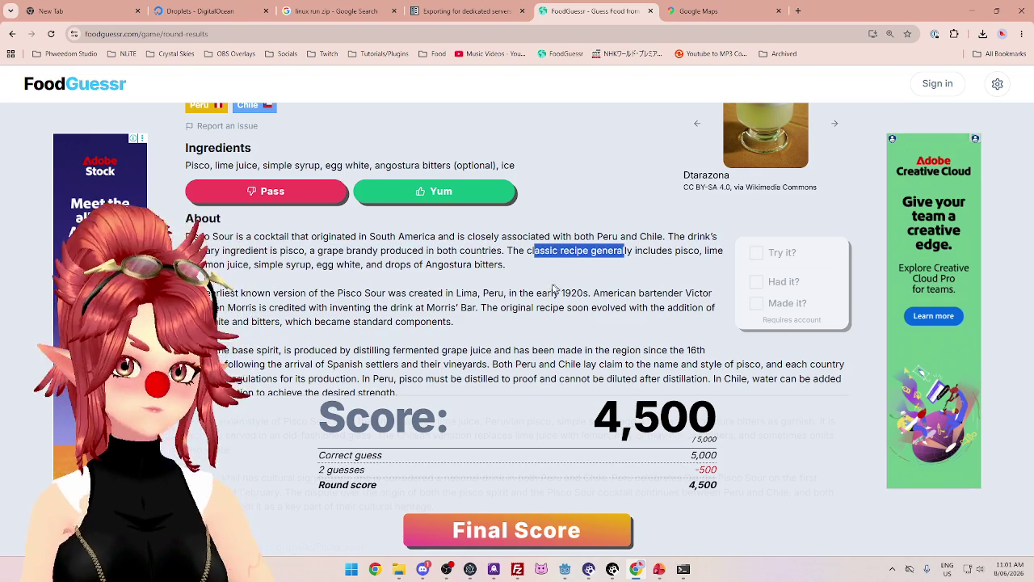
pyautogui.moveTo(404, 292); pyautogui.dragTo(494, 293)
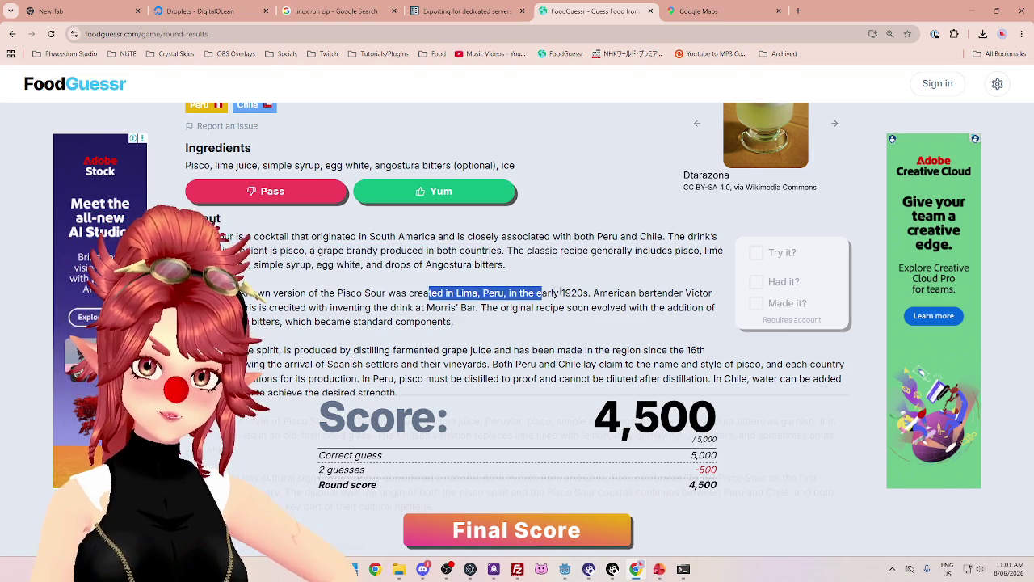
pyautogui.moveTo(576, 292); pyautogui.dragTo(626, 293)
pyautogui.moveTo(260, 307); pyautogui.dragTo(306, 307)
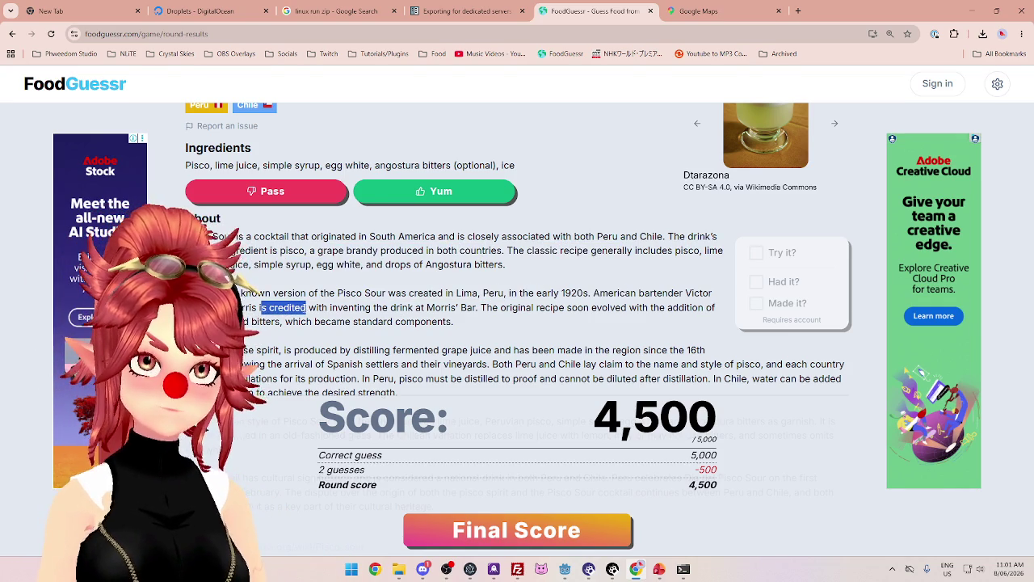
pyautogui.click(306, 308)
# Look over the 4,500-point results page, then return to Google Maps
pyautogui.scroll(-1, 371, 307)
pyautogui.scroll(2, 371, 308)
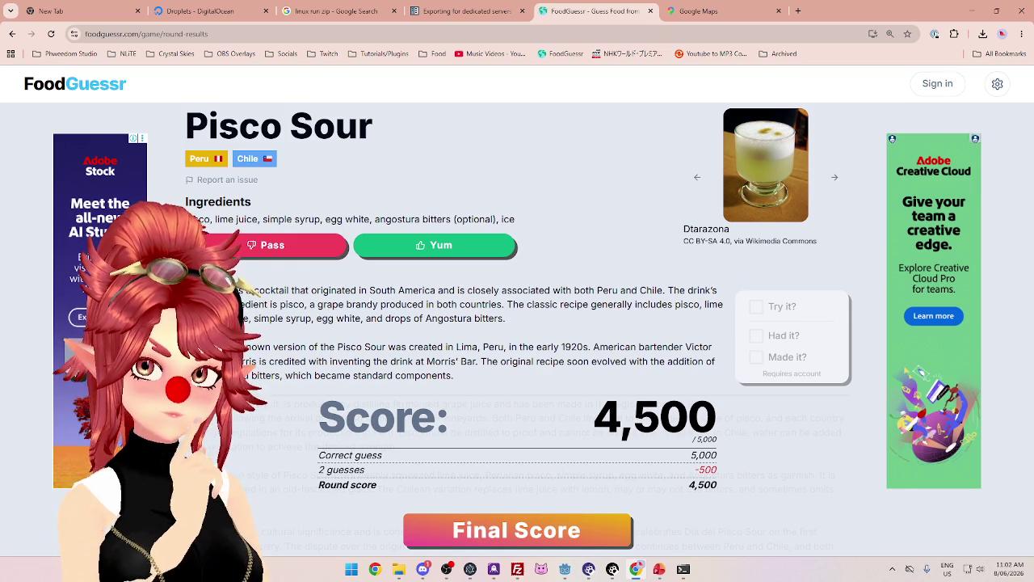
pyautogui.click(691, 11)
pyautogui.scroll(-1, 606, 379)
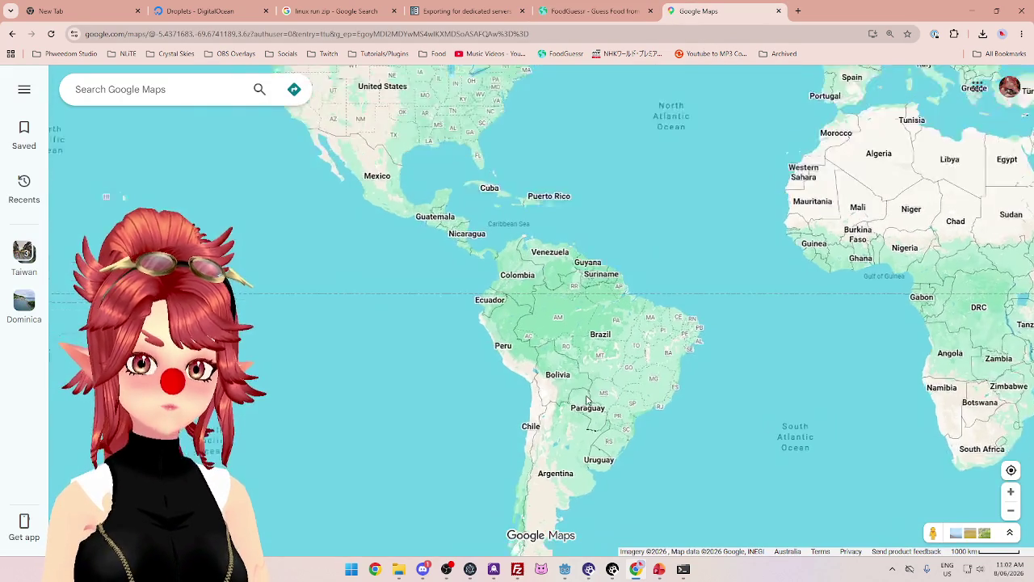
# Zoom and pan the map around Peru, the Caribbean, West Africa and North America
pyautogui.scroll(1, 558, 369)
pyautogui.scroll(2, 557, 369)
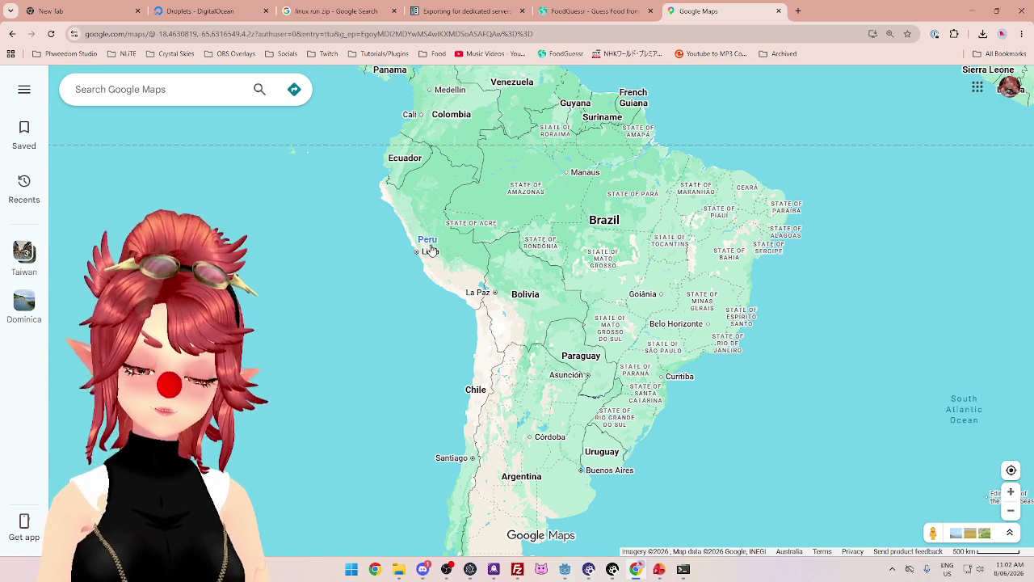
pyautogui.scroll(-1, 400, 267)
pyautogui.scroll(1, 413, 289)
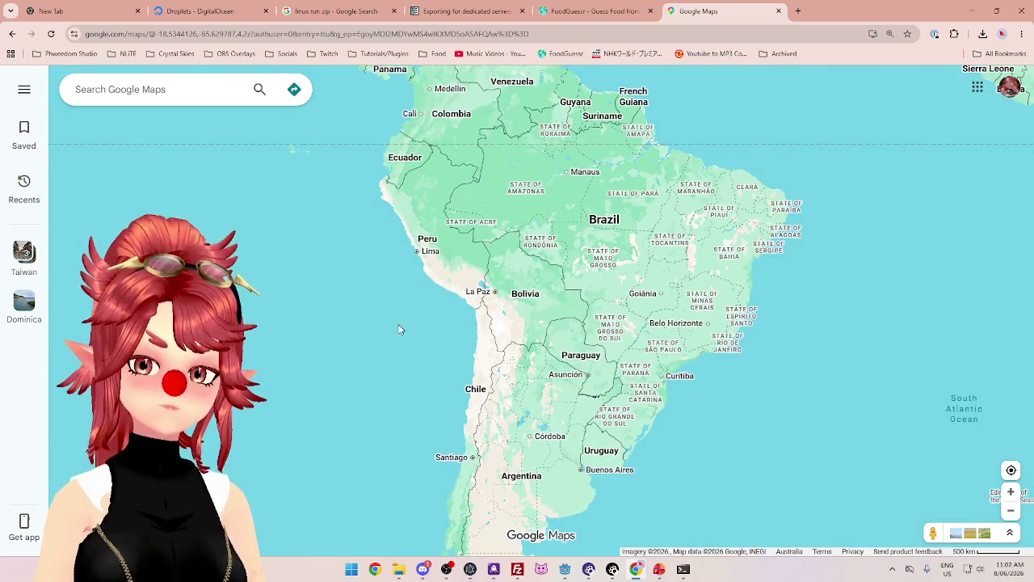
pyautogui.moveTo(397, 331)
pyautogui.mouseDown()
pyautogui.moveTo(360, 331)
pyautogui.moveTo(358, 372)
pyautogui.mouseUp()
pyautogui.scroll(-1, 355, 367)
pyautogui.scroll(-1, 359, 372)
pyautogui.scroll(2, 359, 373)
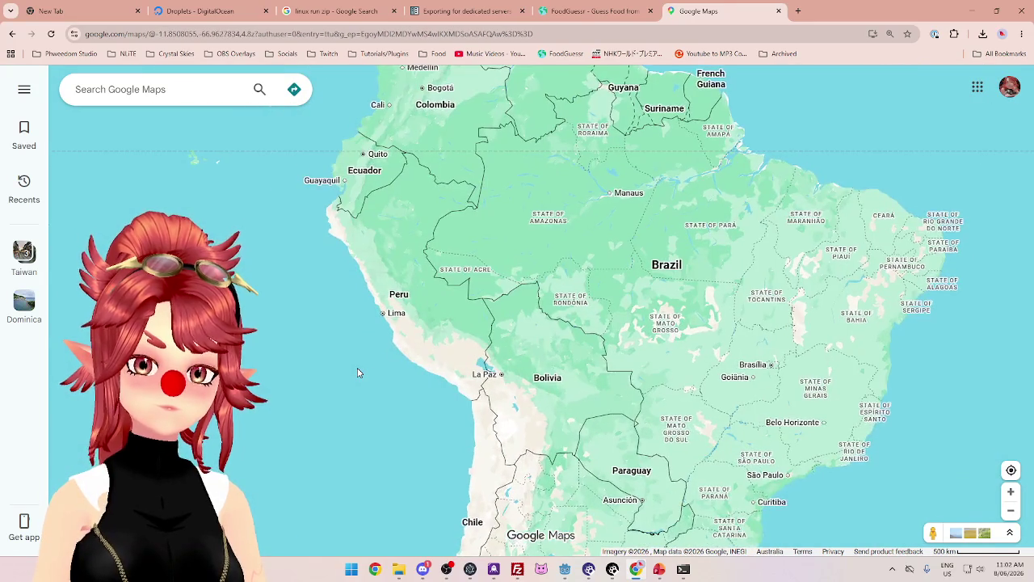
pyautogui.scroll(-2, 359, 372)
pyautogui.moveTo(401, 265); pyautogui.dragTo(445, 371)
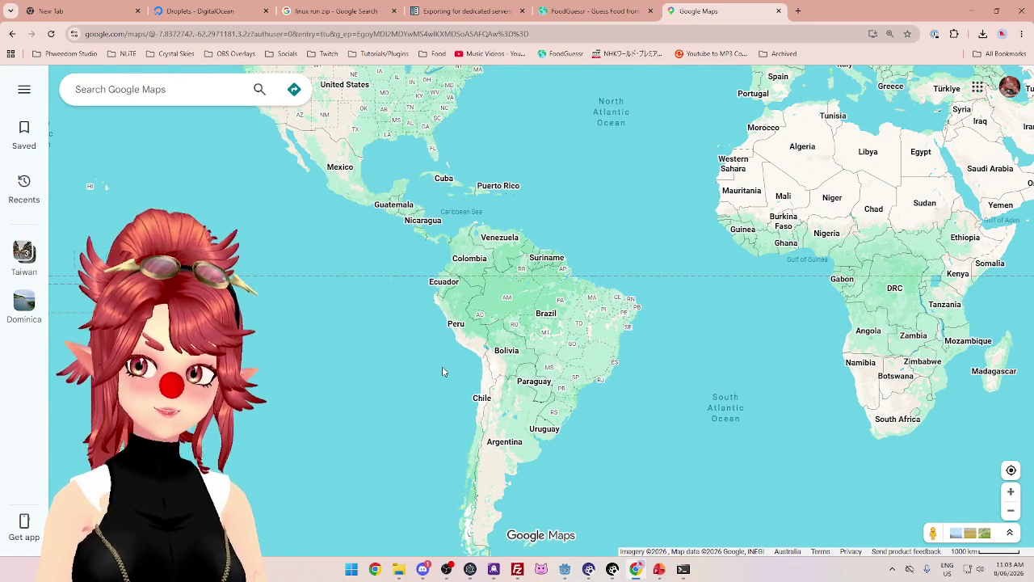
# Pan across the South Atlantic, East Africa, Arabia and India, then return to the Pisco Sour results
pyautogui.scroll(1, 442, 372)
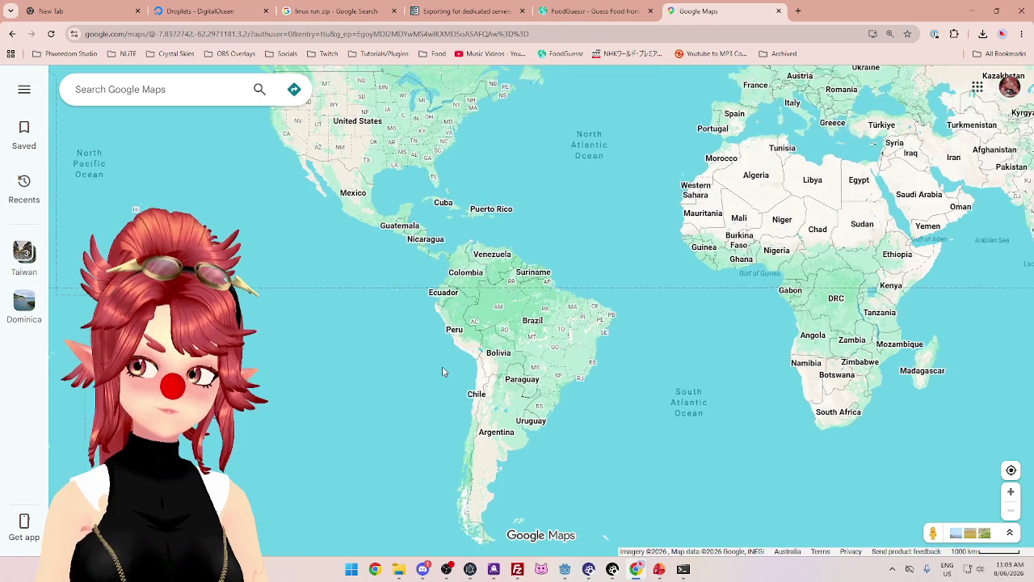
pyautogui.moveTo(442, 371); pyautogui.dragTo(423, 352)
pyautogui.scroll(1, 751, 308)
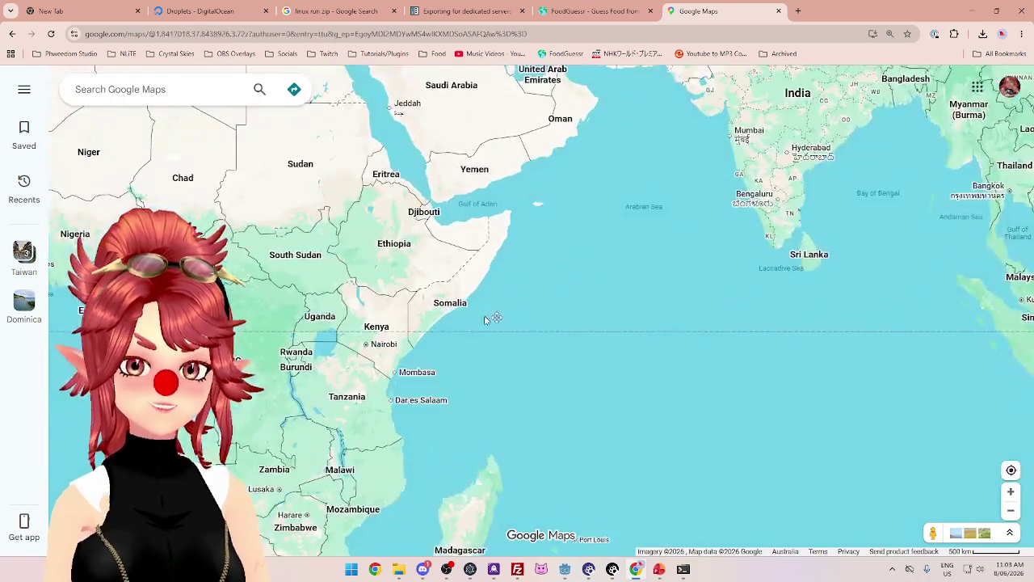
pyautogui.moveTo(484, 315); pyautogui.dragTo(549, 339)
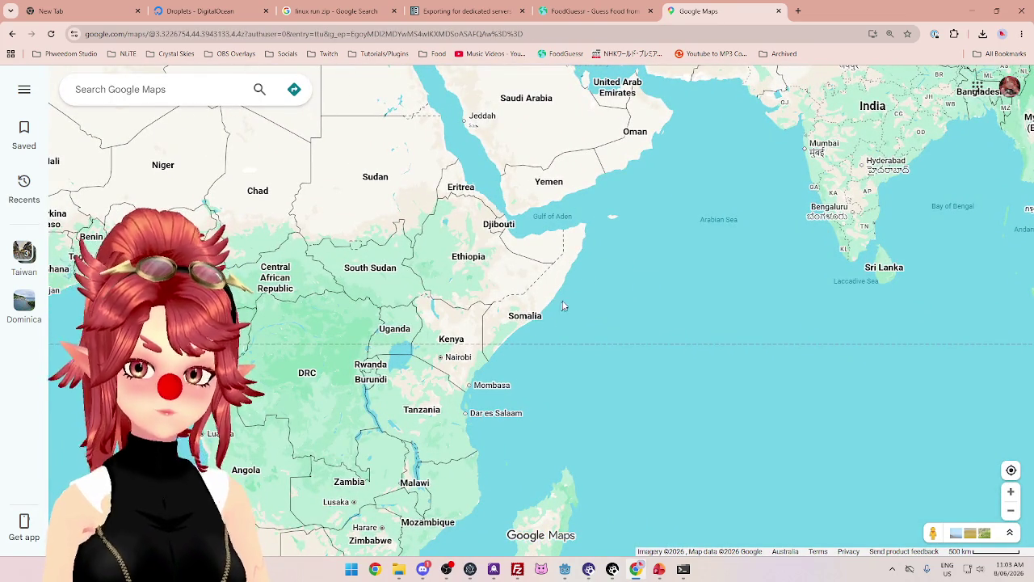
pyautogui.scroll(-2, 554, 369)
pyautogui.moveTo(169, 380)
pyautogui.mouseDown()
pyautogui.moveTo(388, 347)
pyautogui.moveTo(411, 291)
pyautogui.mouseUp()
pyautogui.scroll(2, 412, 291)
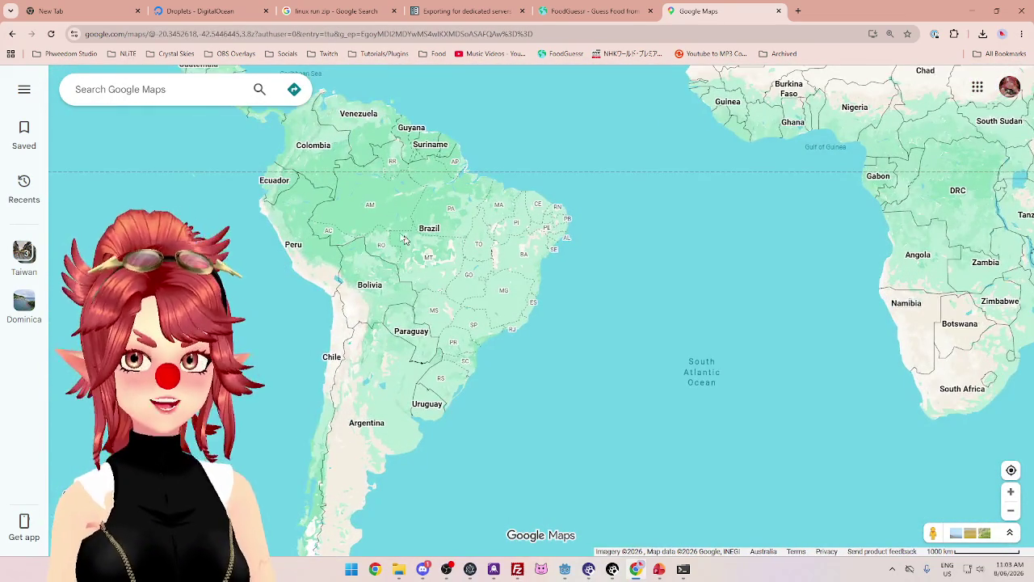
pyautogui.moveTo(365, 188); pyautogui.dragTo(404, 181)
pyautogui.click(594, 10)
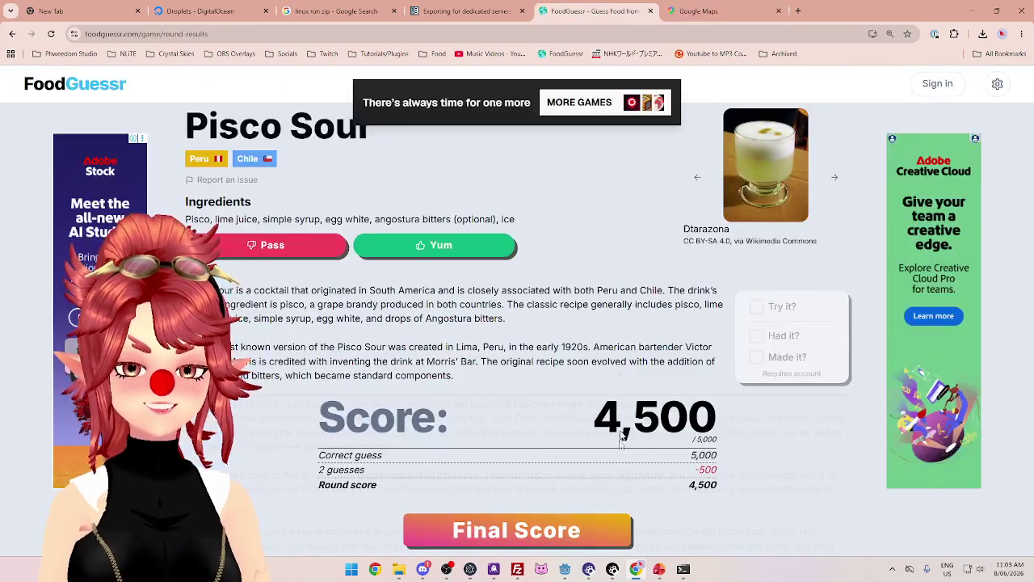
# View the 13,500/15,000 final score recap and close the FoodGuessr and Google Maps tabs
pyautogui.click(563, 530)
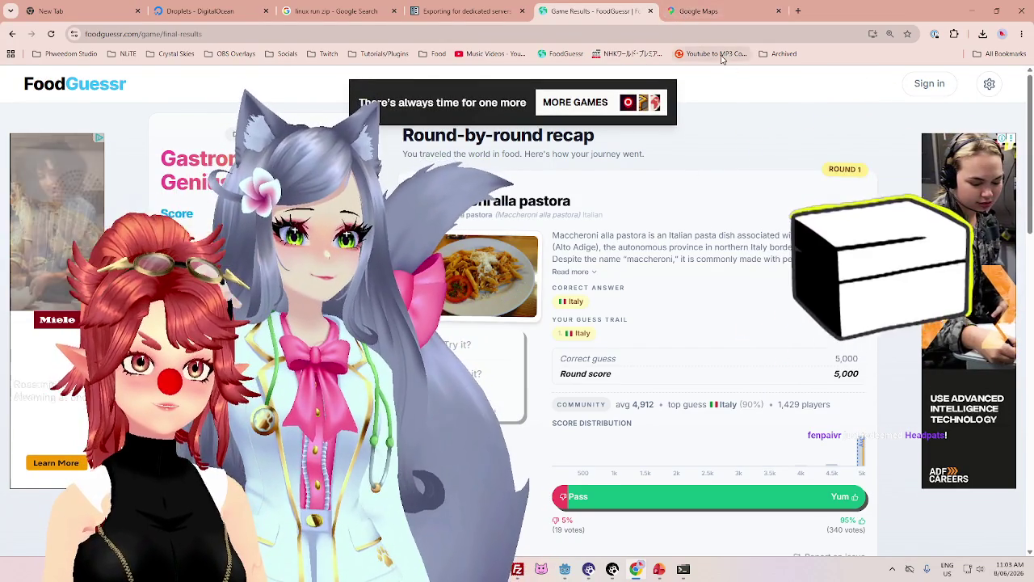
pyautogui.click(652, 11)
pyautogui.click(652, 11)
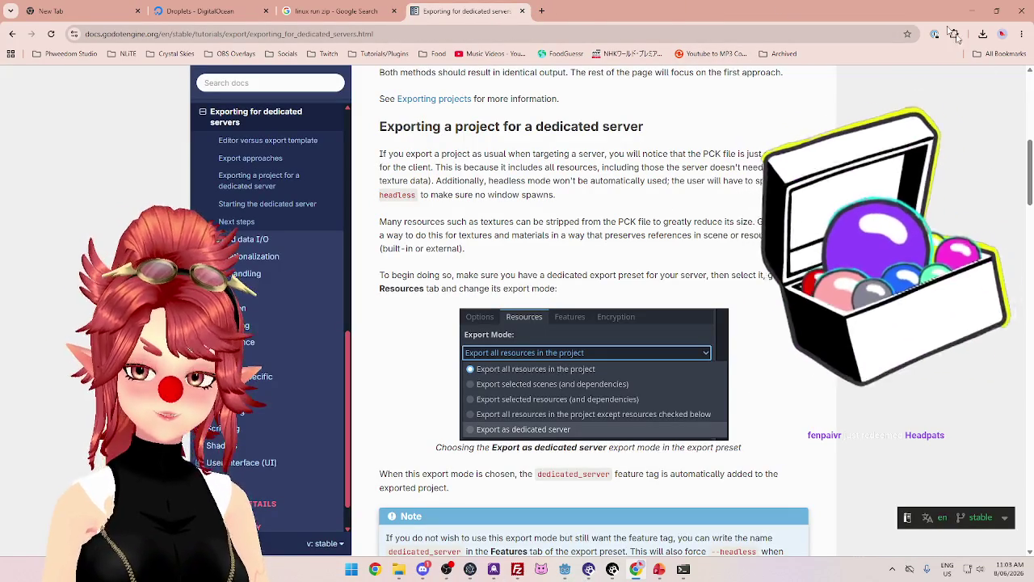
# Minimize Chrome and scroll the coordinator console's repeated SteamServer parse errors
pyautogui.click(976, 11)
pyautogui.scroll(10, 624, 357)
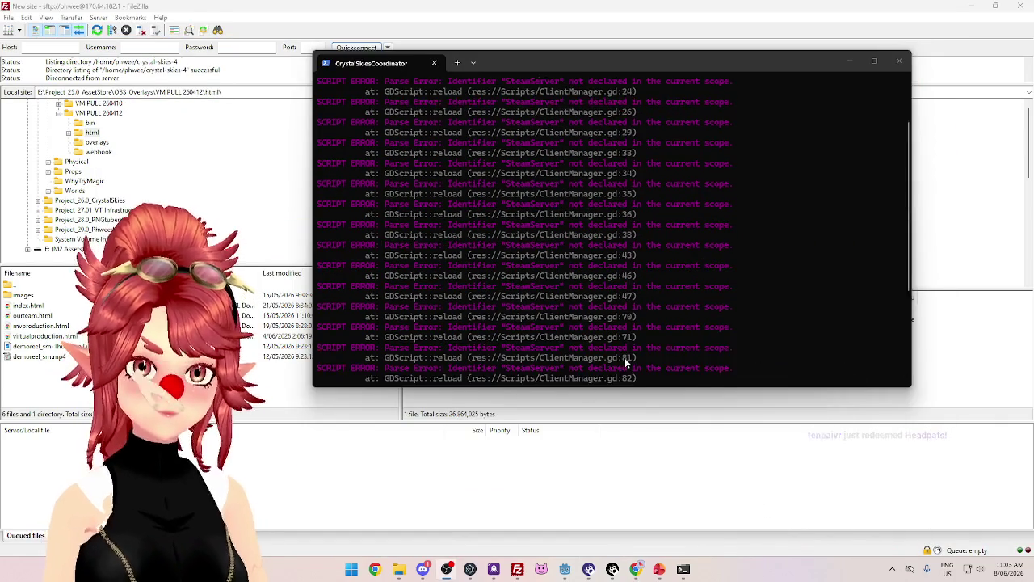
pyautogui.scroll(-2, 798, 268)
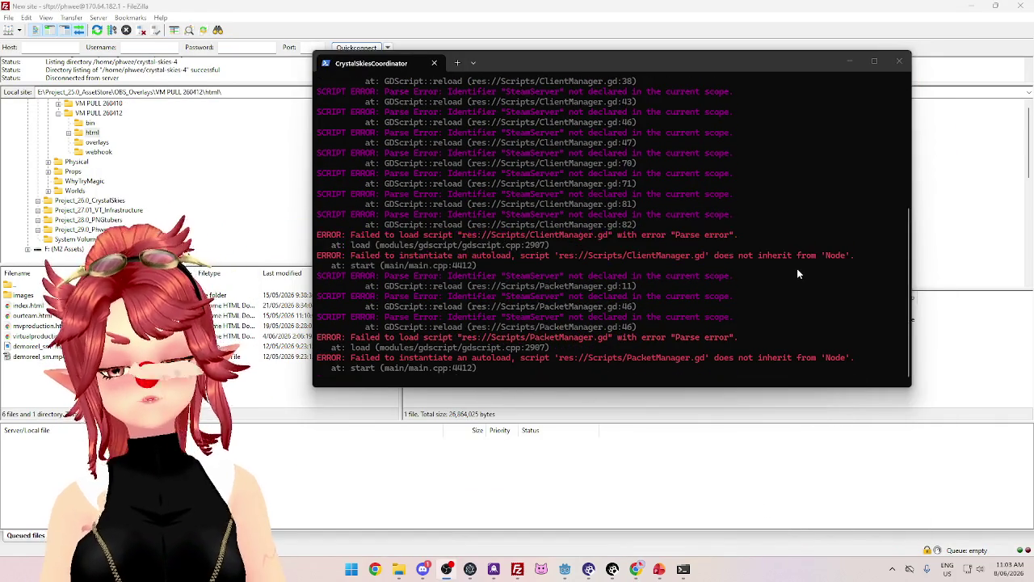
pyautogui.scroll(2, 788, 287)
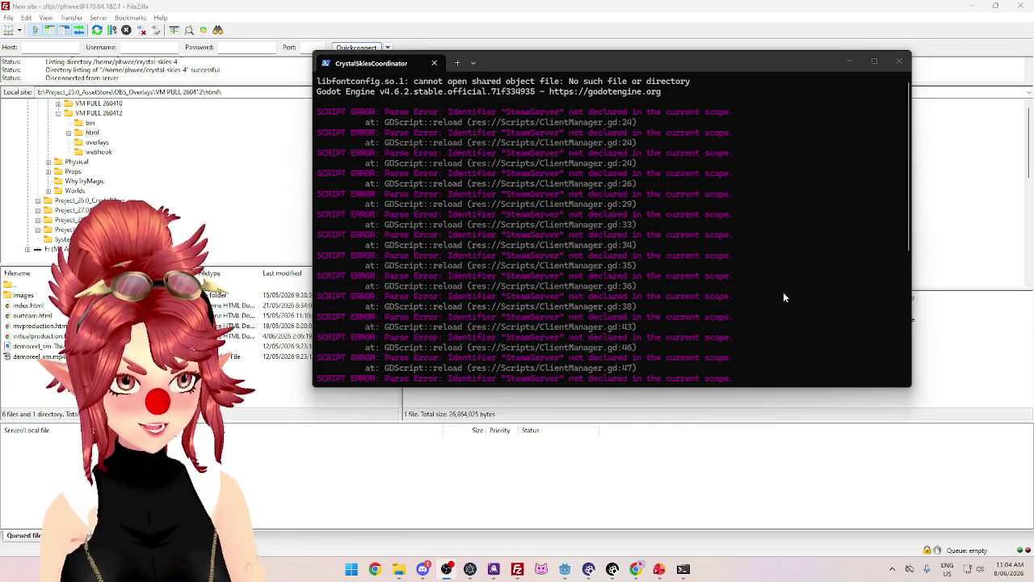
# Cancel the accidental VNyan launch warning and bring the coordinator's Godot editor forward
pyautogui.click(542, 569)
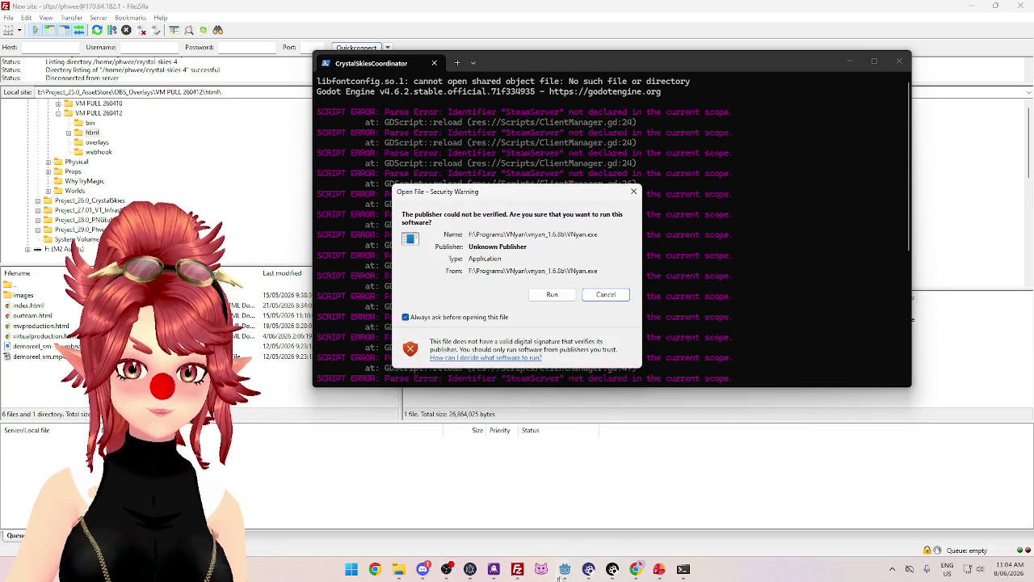
pyautogui.click(606, 293)
pyautogui.moveTo(565, 568)
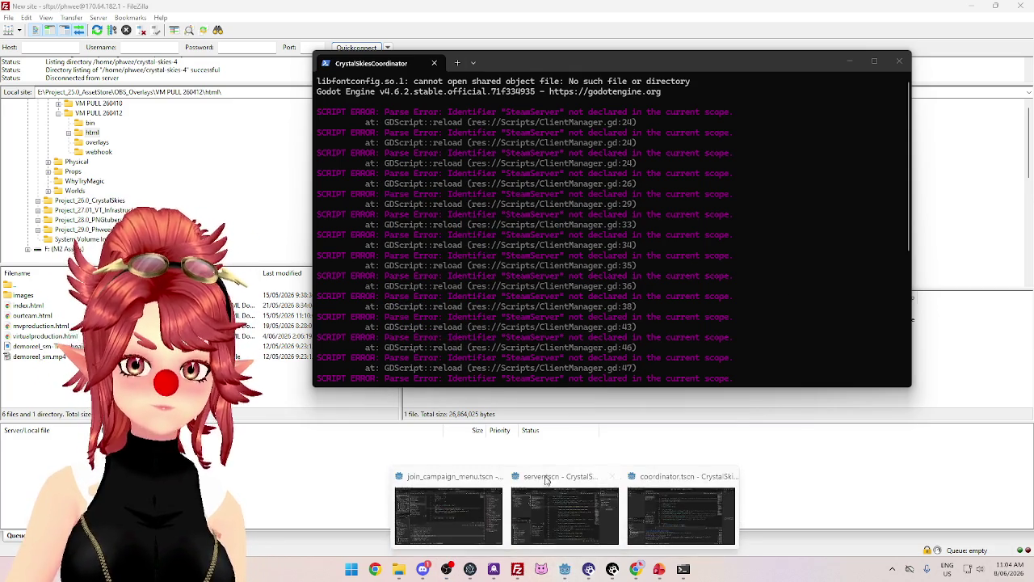
pyautogui.click(684, 499)
# Open the Linux (Runnable) export preset and review its dedicated-server export mode options
pyautogui.click(49, 23)
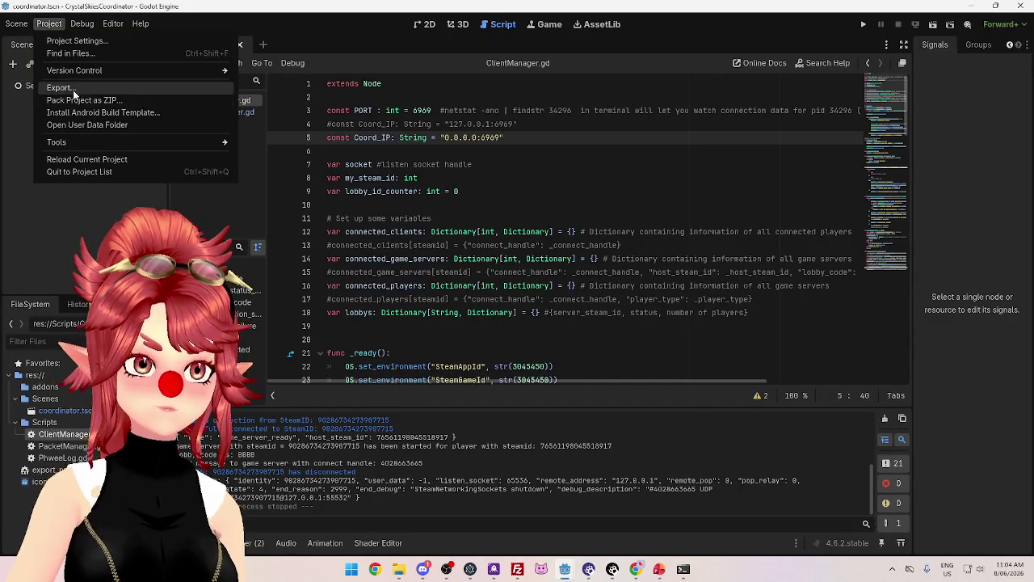
pyautogui.click(57, 87)
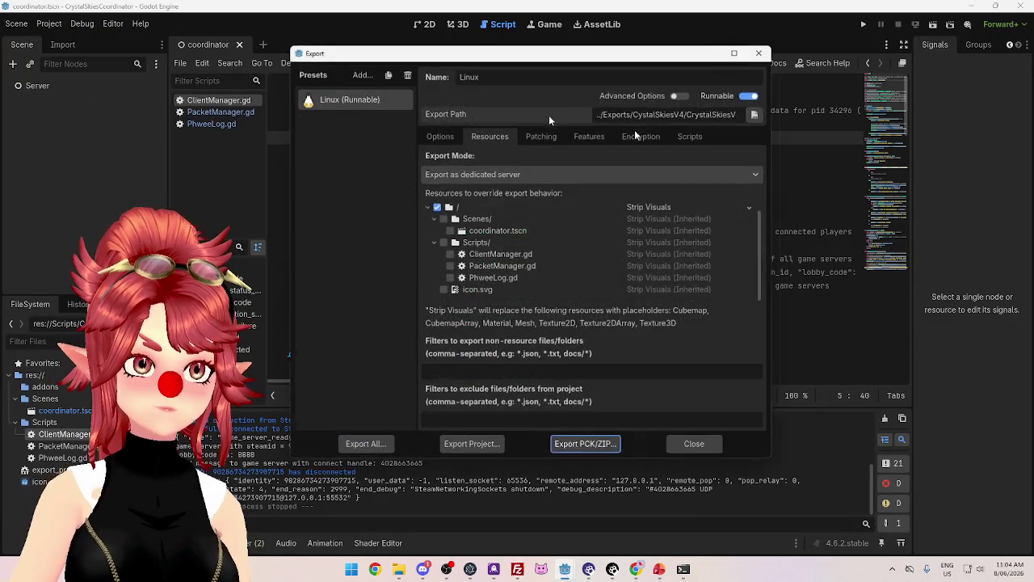
pyautogui.click(447, 139)
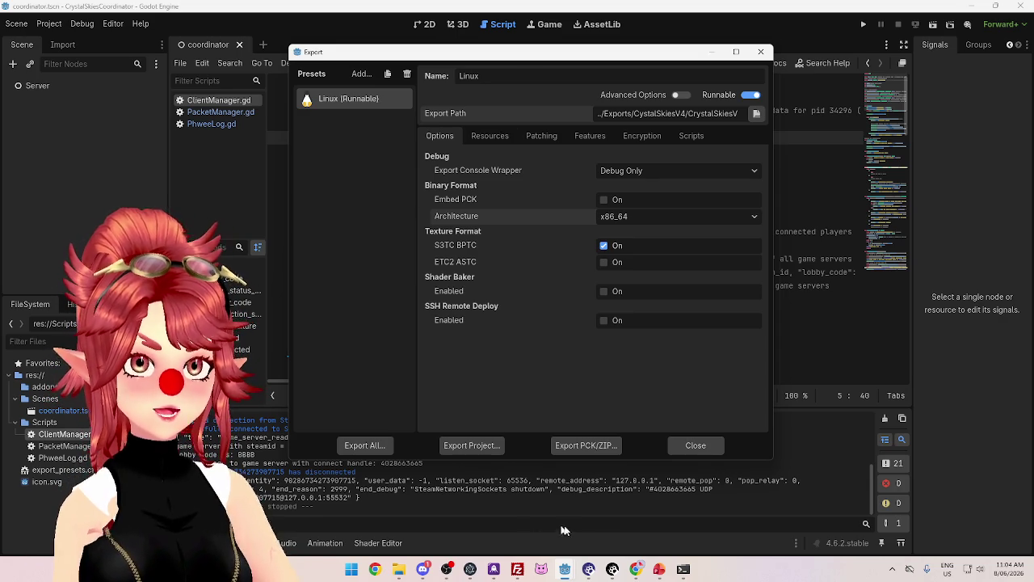
pyautogui.click(399, 570)
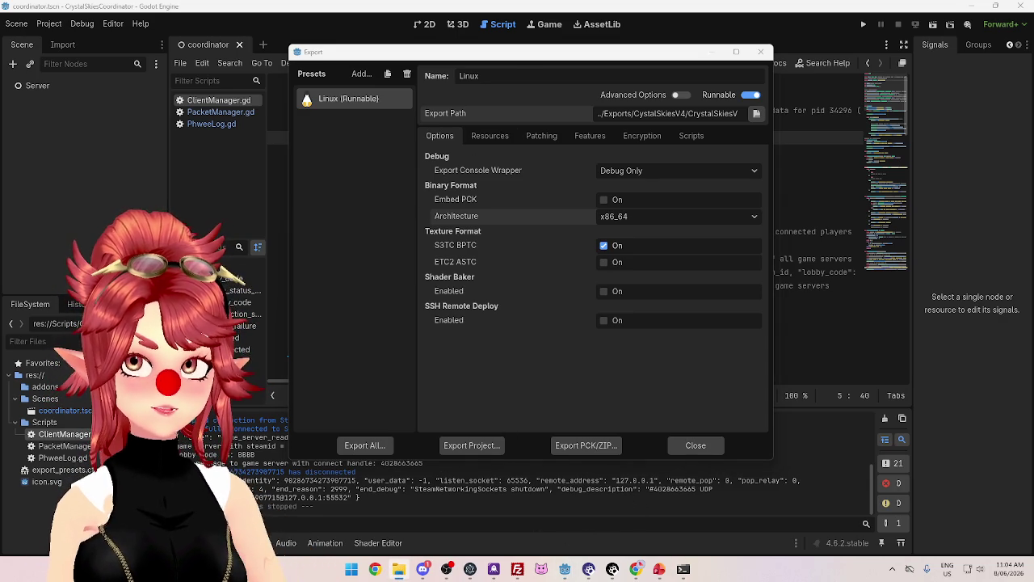
pyautogui.hotkey('alt', 'Tab')
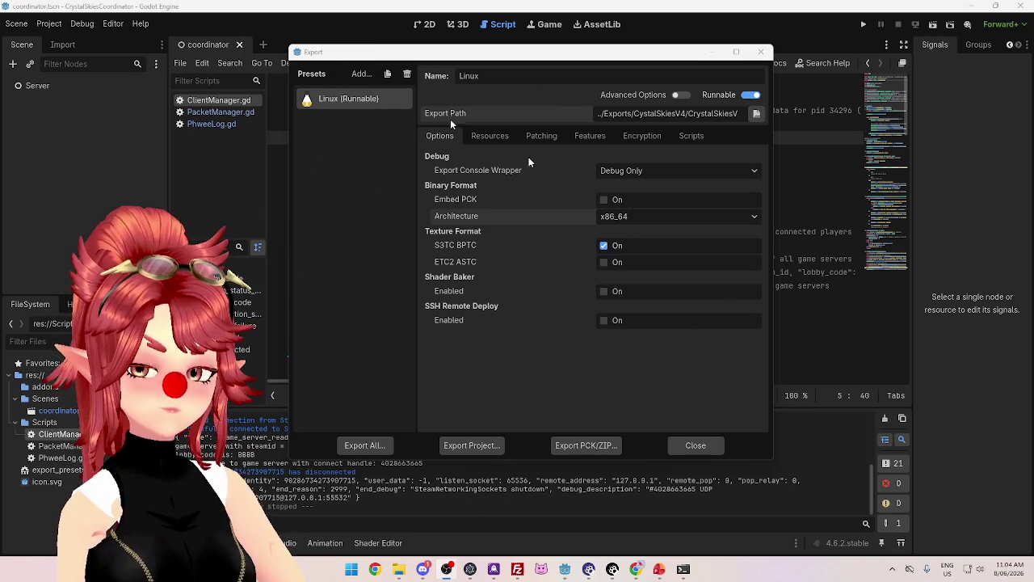
pyautogui.moveTo(560, 61); pyautogui.dragTo(526, 65)
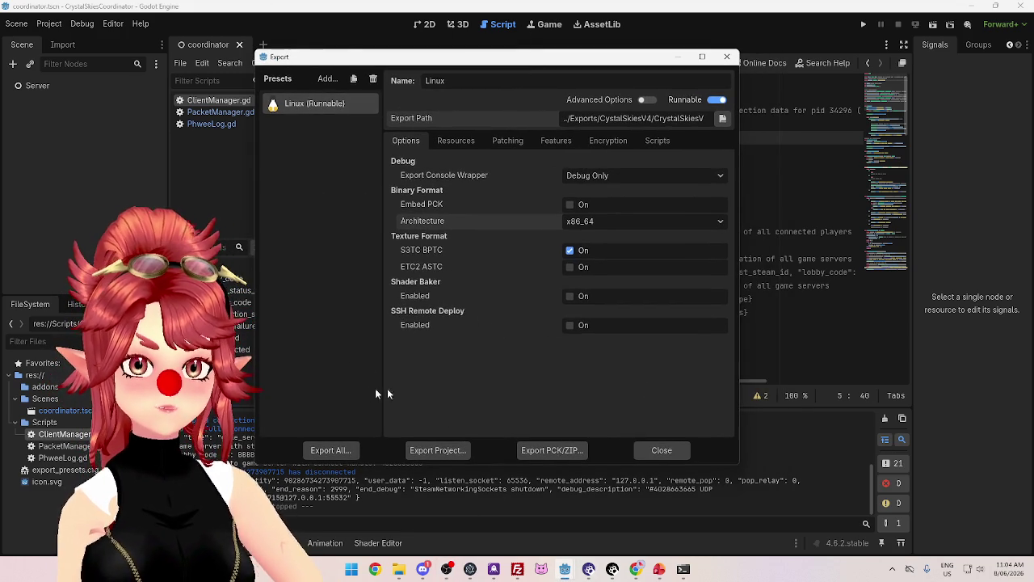
# Review the preset's Resources, Patching, Features, Encryption and Scripts settings
pyautogui.click(468, 143)
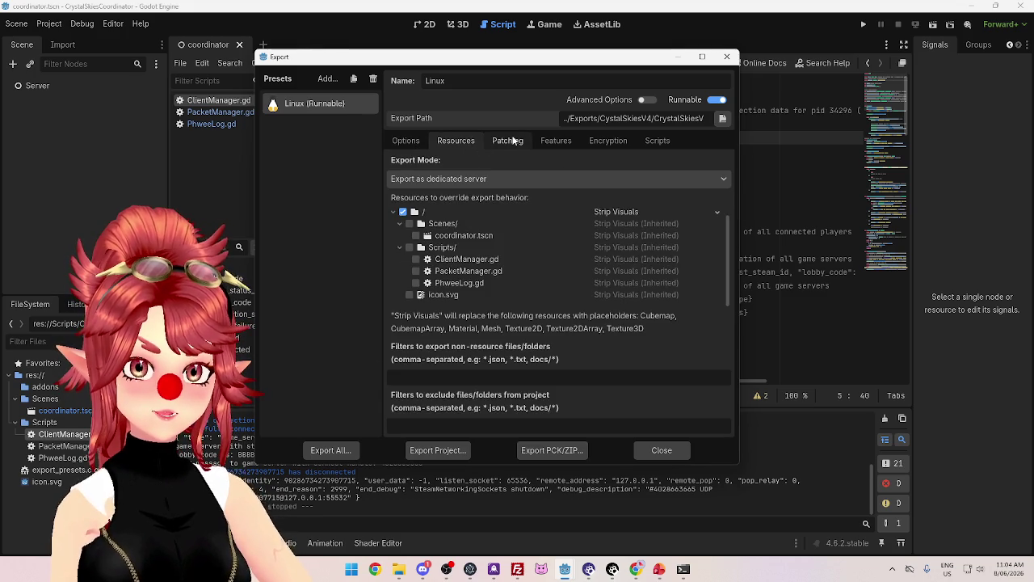
pyautogui.click(508, 141)
pyautogui.click(558, 141)
pyautogui.click(617, 141)
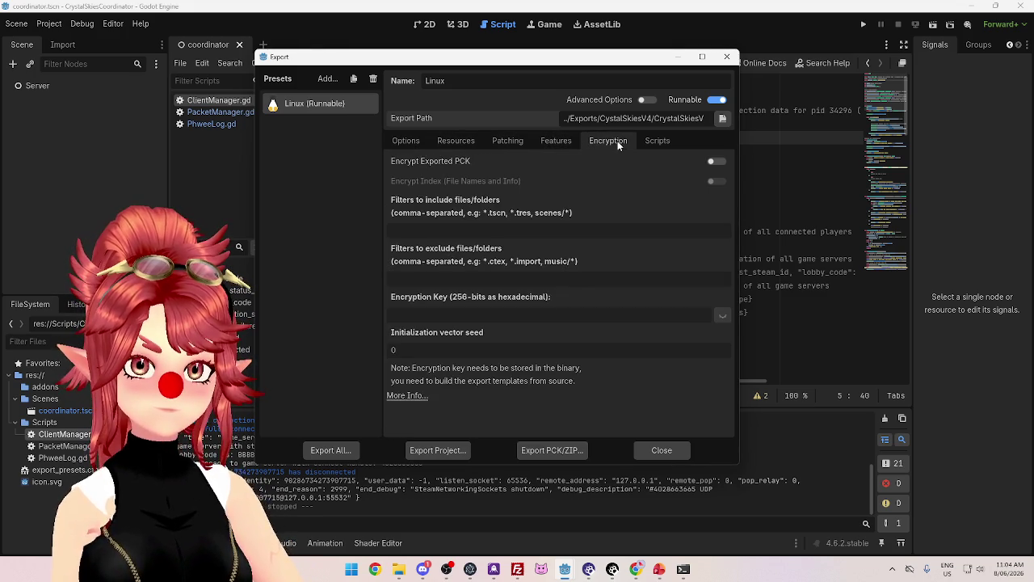
pyautogui.click(651, 142)
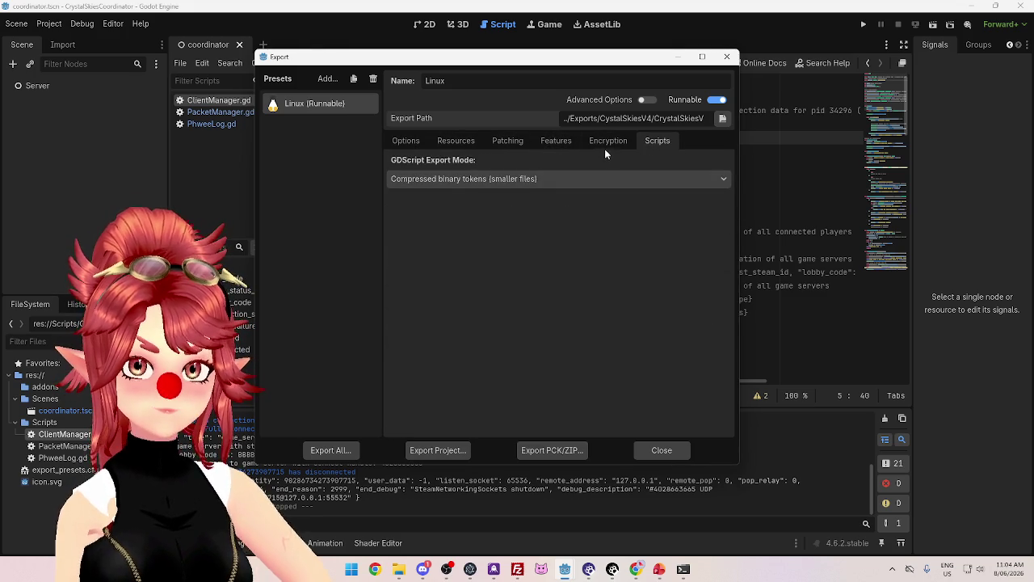
pyautogui.click(606, 143)
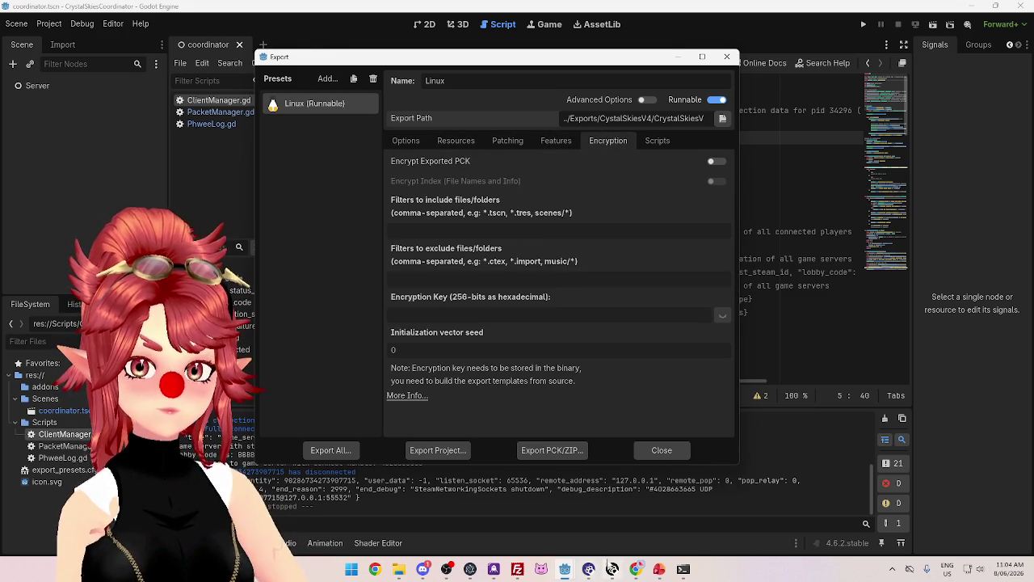
pyautogui.click(635, 569)
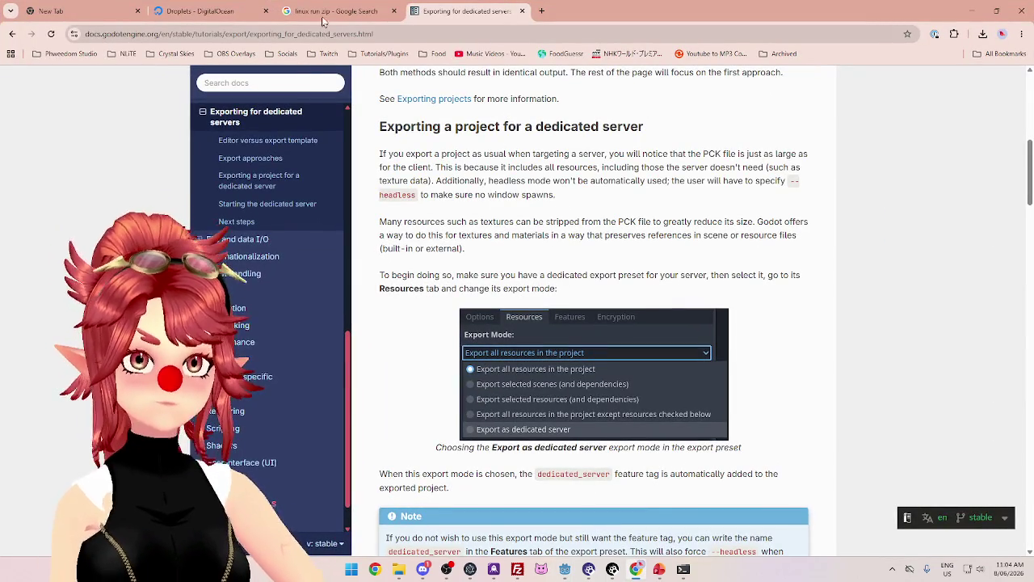
# Read the dedicated-server export docs, highlighting notes on the feature tag, Features settings and resource list
pyautogui.scroll(6, 523, 340)
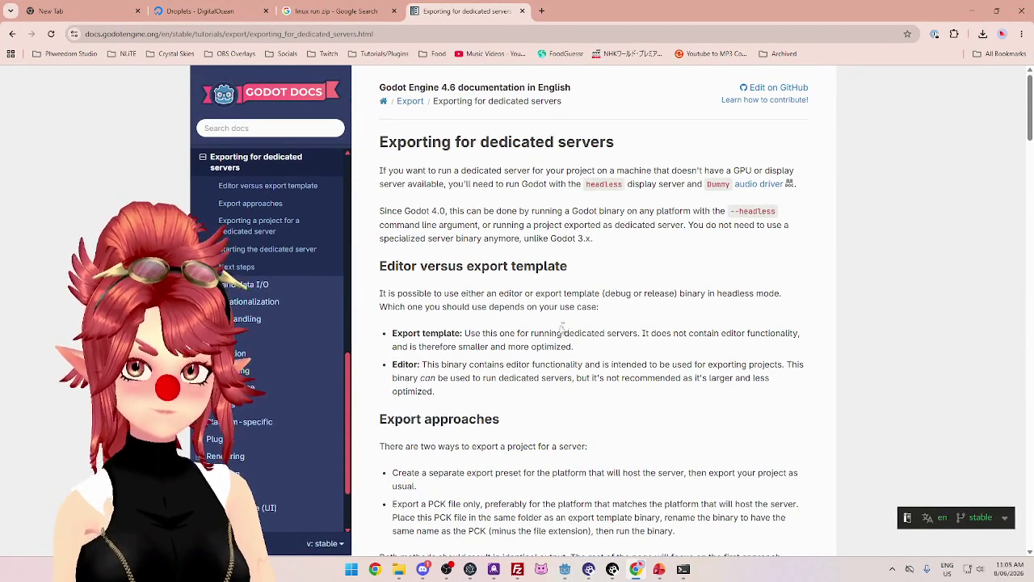
pyautogui.scroll(-8, 566, 332)
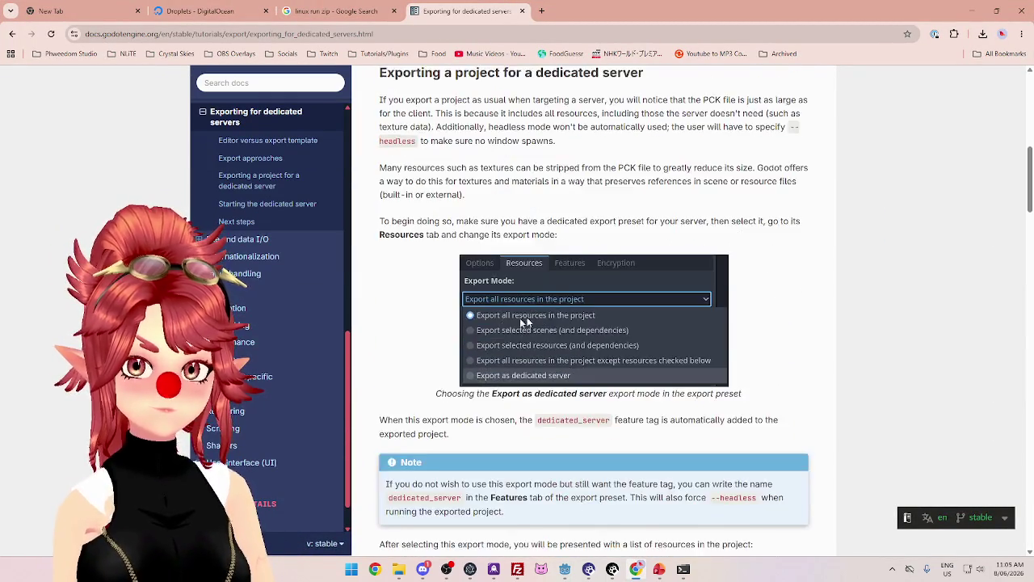
pyautogui.scroll(-1, 535, 321)
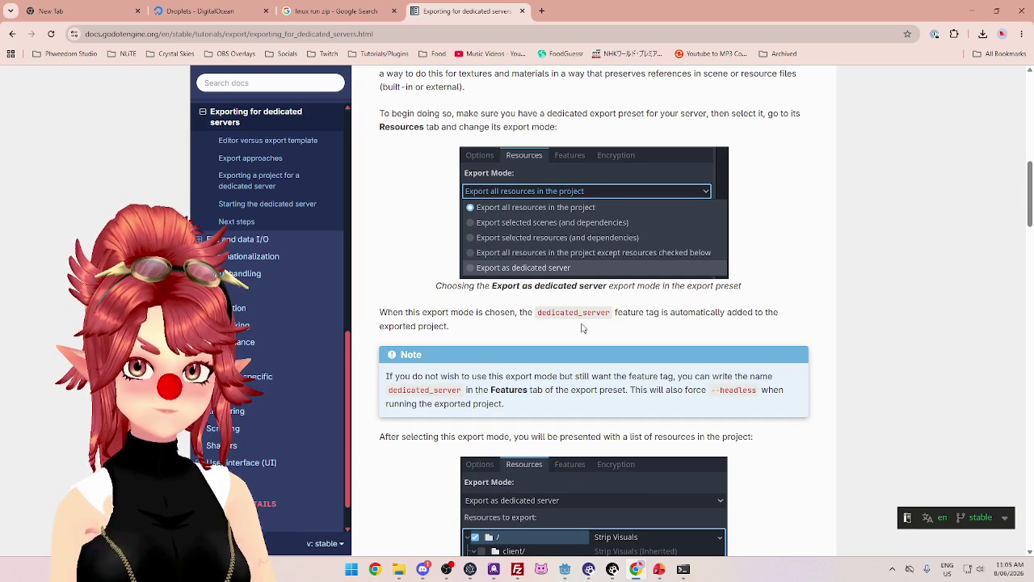
pyautogui.scroll(-1, 583, 328)
pyautogui.moveTo(653, 259); pyautogui.dragTo(742, 259)
pyautogui.scroll(-1, 415, 279)
pyautogui.scroll(-1, 415, 277)
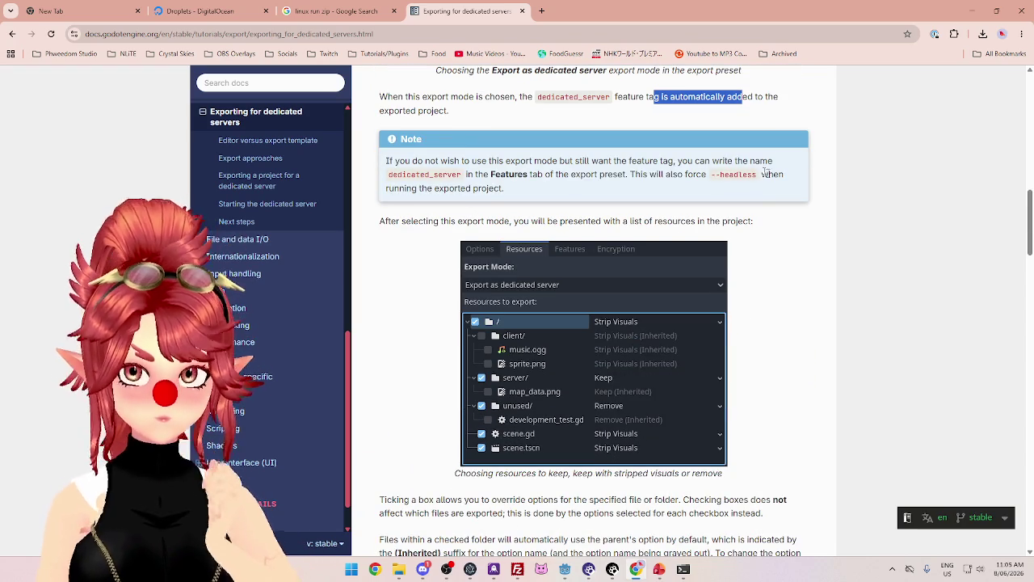
pyautogui.moveTo(426, 161)
pyautogui.mouseDown()
pyautogui.moveTo(545, 174)
pyautogui.moveTo(551, 161)
pyautogui.moveTo(796, 167)
pyautogui.mouseUp()
pyautogui.moveTo(490, 174); pyautogui.dragTo(679, 174)
pyautogui.doubleClick(432, 189)
pyautogui.moveTo(413, 220); pyautogui.dragTo(634, 220)
# Read how per-resource Strip Visuals, Keep and Remove options are overridden via checkboxes
pyautogui.scroll(-1, 634, 220)
pyautogui.moveTo(621, 167); pyautogui.dragTo(766, 189)
pyautogui.scroll(-3, 766, 189)
pyautogui.moveTo(412, 284); pyautogui.dragTo(771, 284)
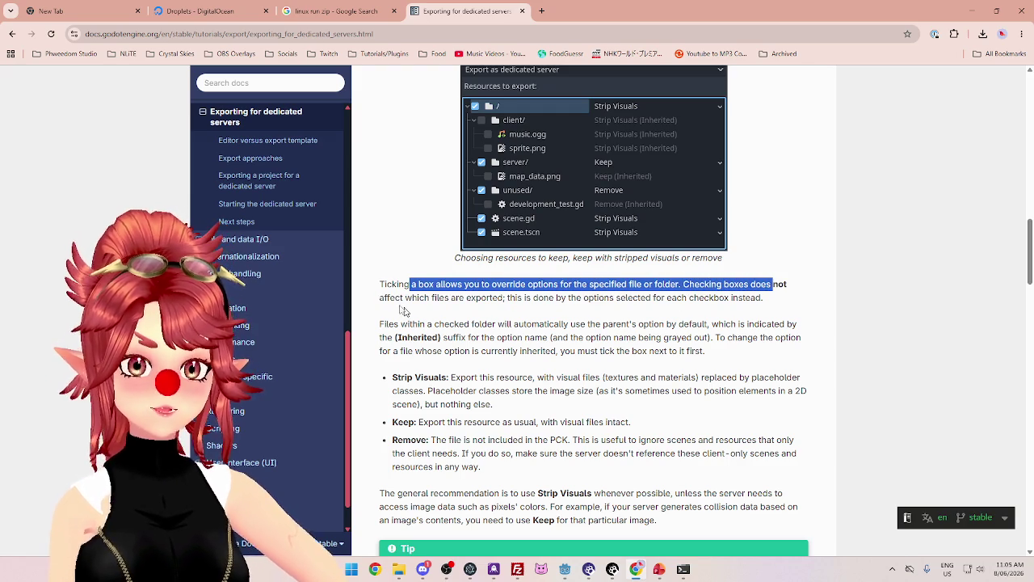
pyautogui.moveTo(515, 298)
pyautogui.mouseDown()
pyautogui.moveTo(396, 298)
pyautogui.moveTo(763, 295)
pyautogui.mouseUp()
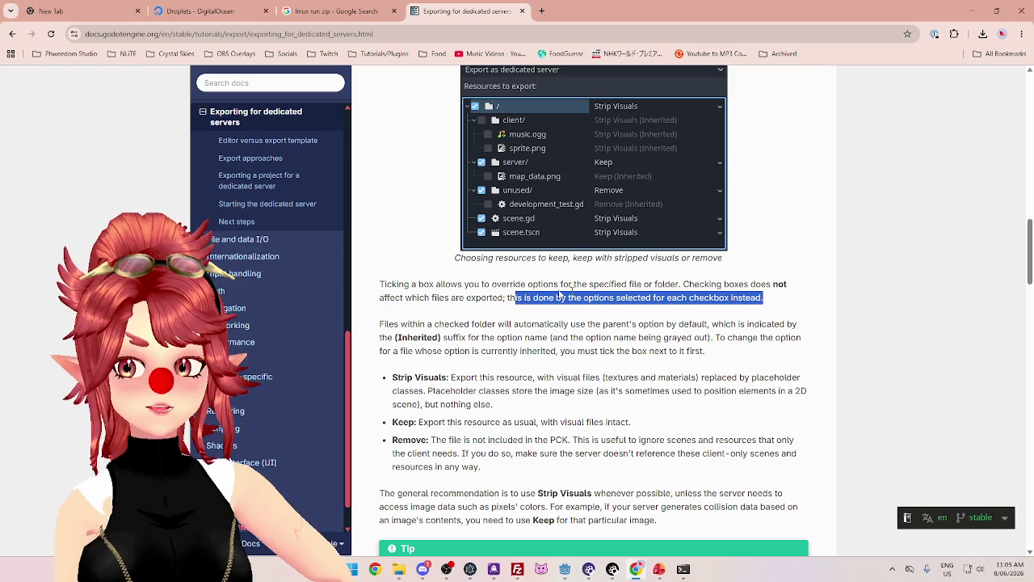
pyautogui.scroll(-1, 763, 298)
pyautogui.moveTo(379, 270); pyautogui.dragTo(786, 270)
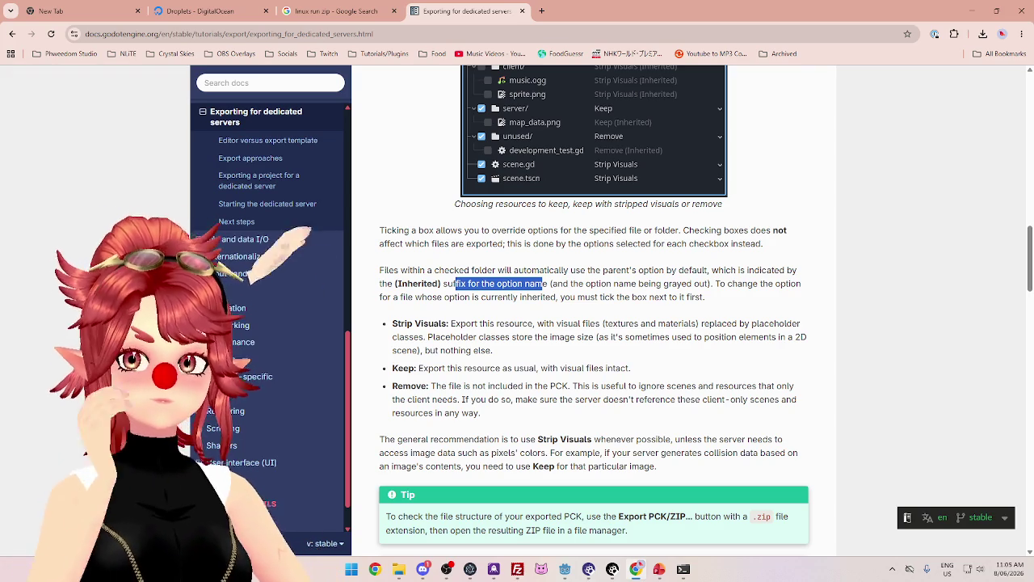
pyautogui.click(565, 569)
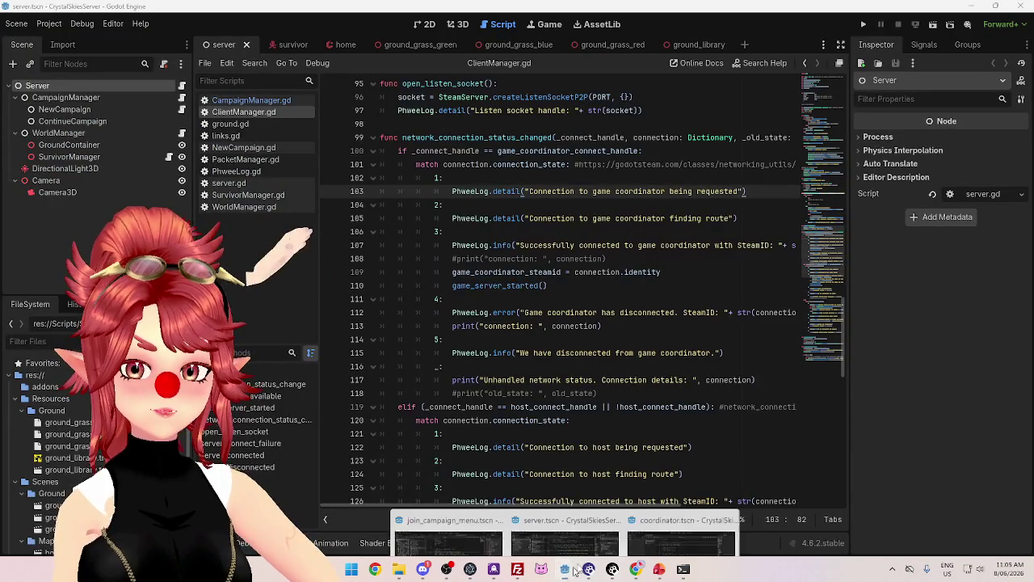
# Cycle through the Linux preset's export tabs, toggling advanced options on and back off
pyautogui.click(565, 569)
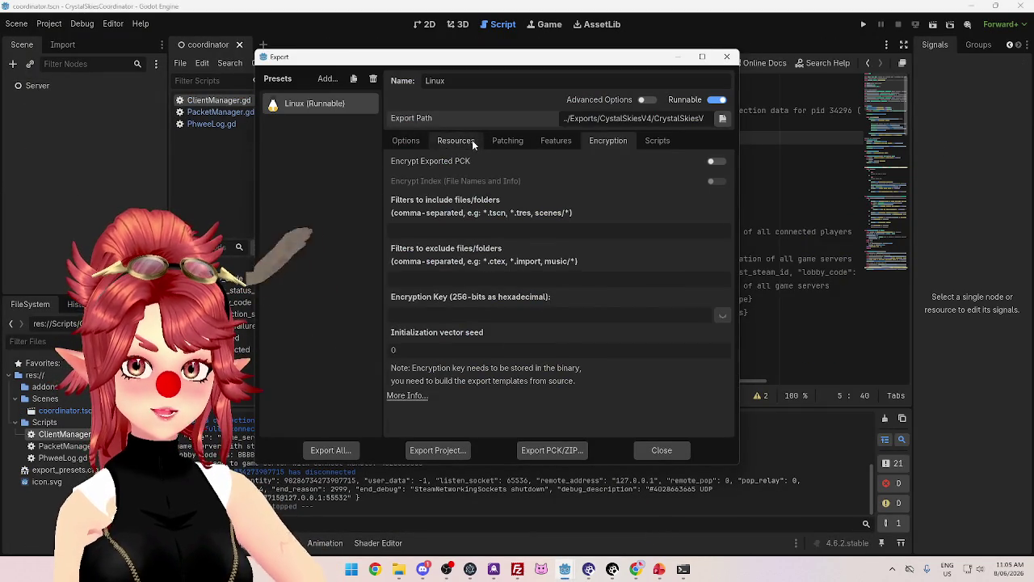
pyautogui.click(472, 140)
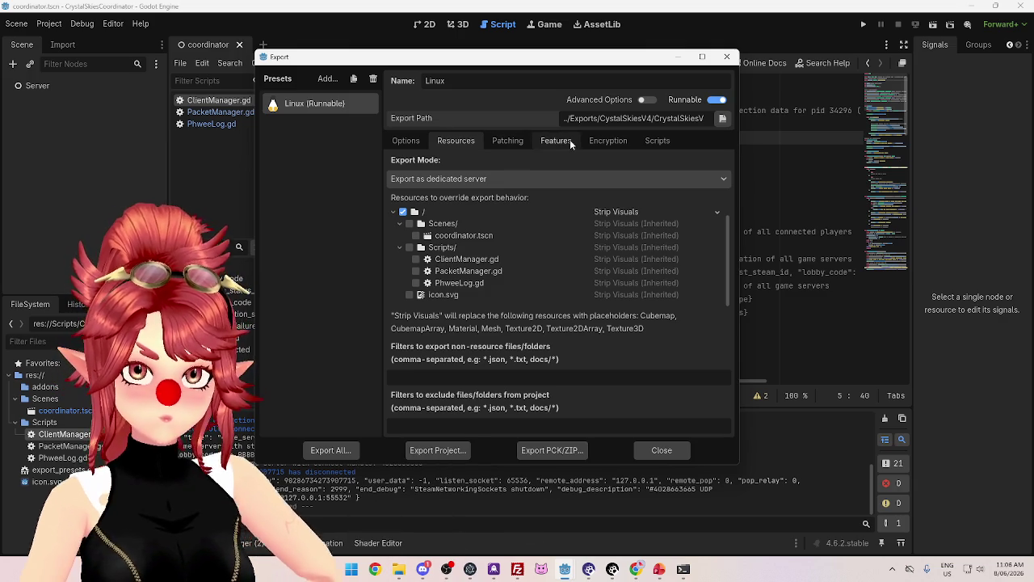
pyautogui.click(404, 141)
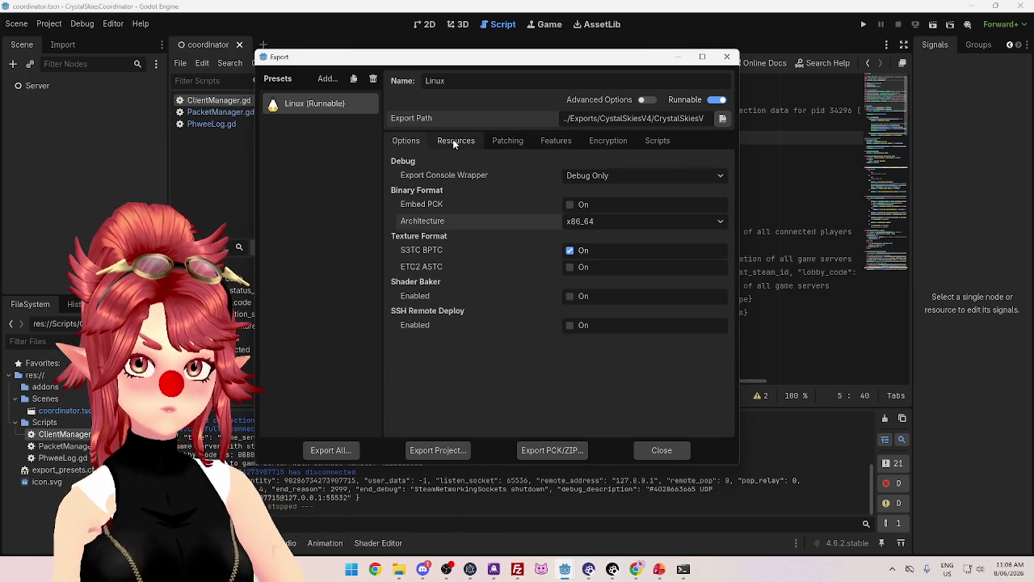
pyautogui.click(455, 141)
pyautogui.click(507, 141)
pyautogui.click(556, 140)
pyautogui.click(607, 140)
pyautogui.click(658, 141)
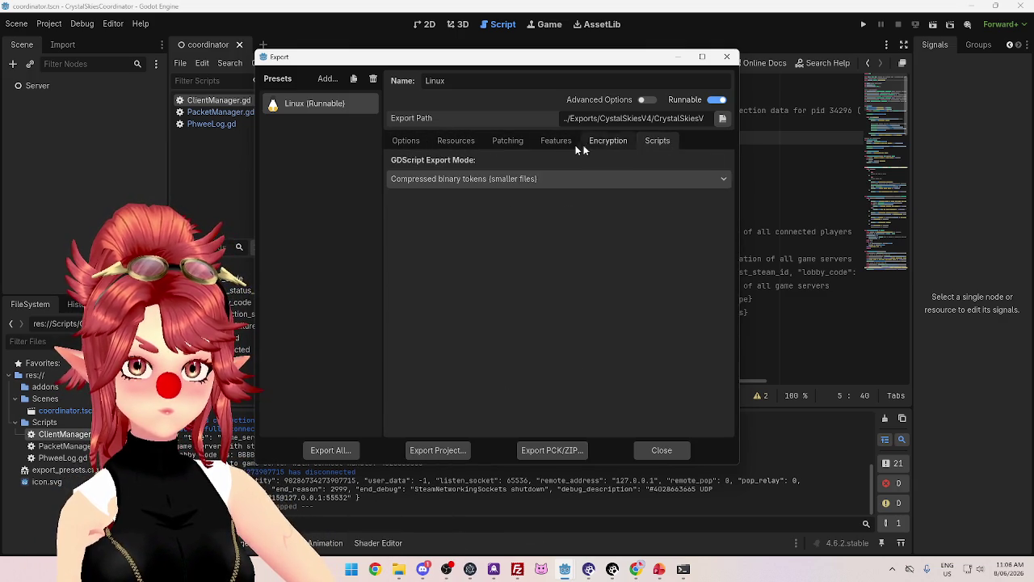
pyautogui.click(508, 140)
pyautogui.click(455, 141)
pyautogui.click(646, 100)
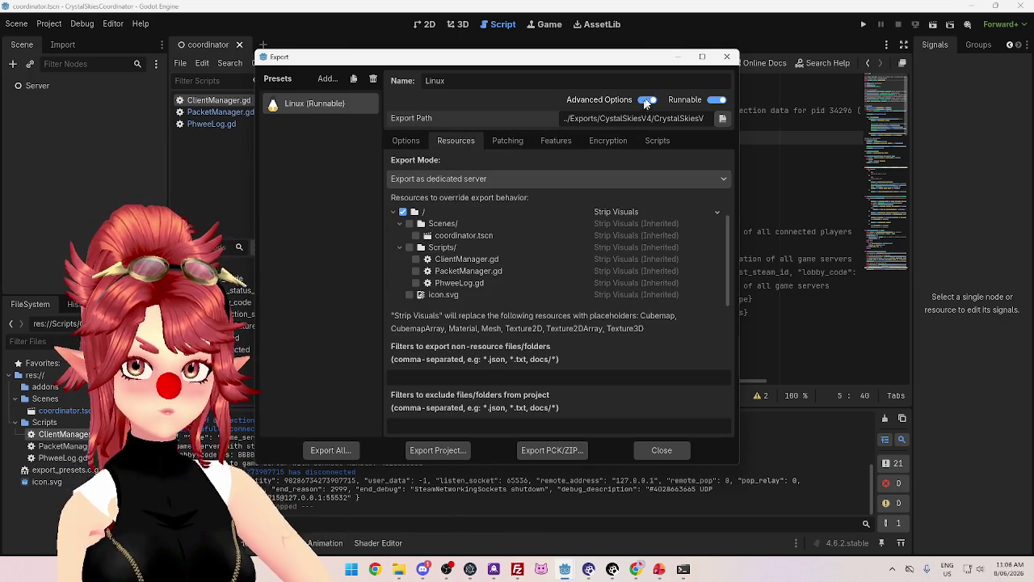
pyautogui.click(647, 100)
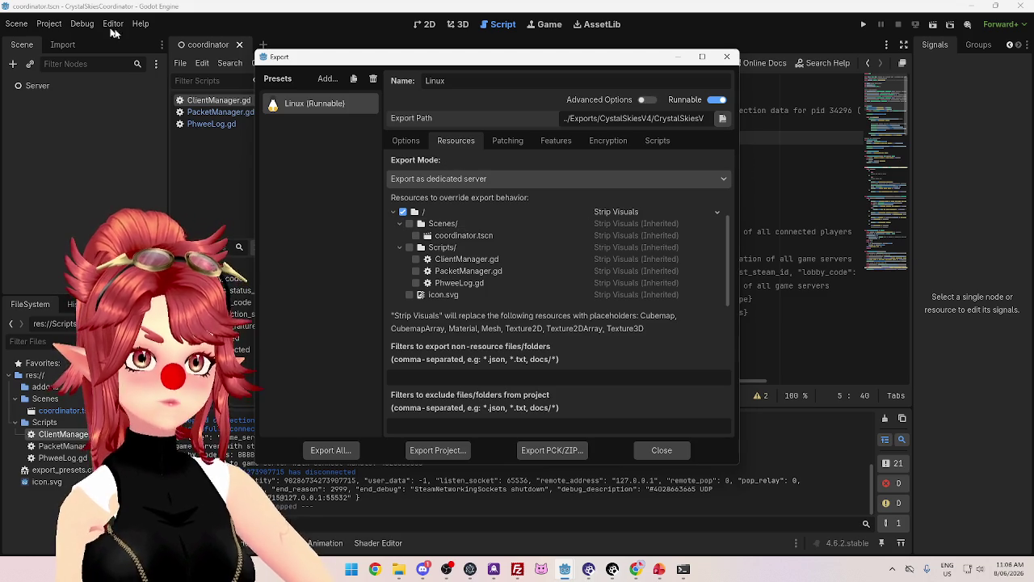
# Close the Export dialog, then view and close the About Godot window
pyautogui.click(703, 454)
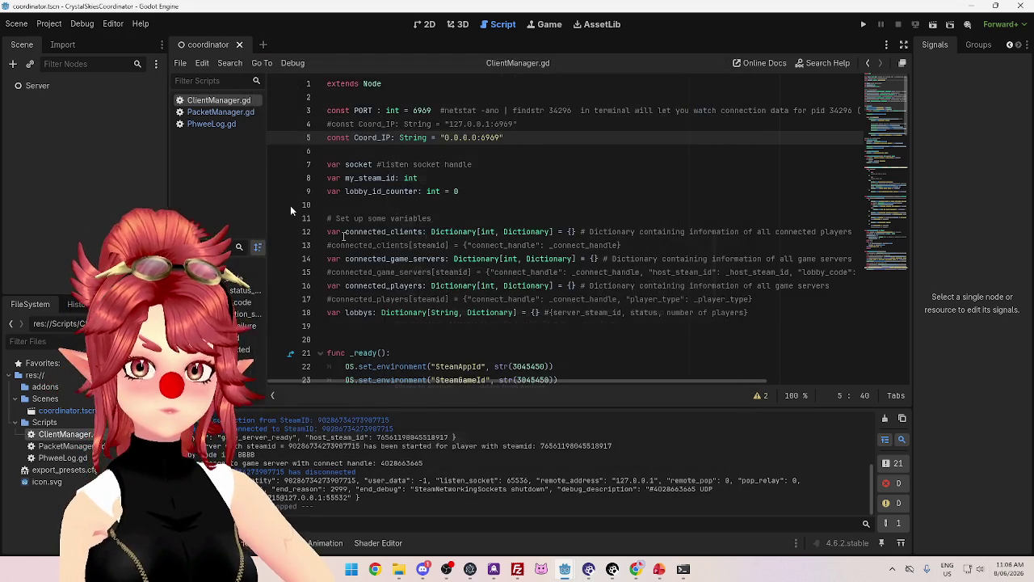
pyautogui.click(141, 23)
pyautogui.click(178, 159)
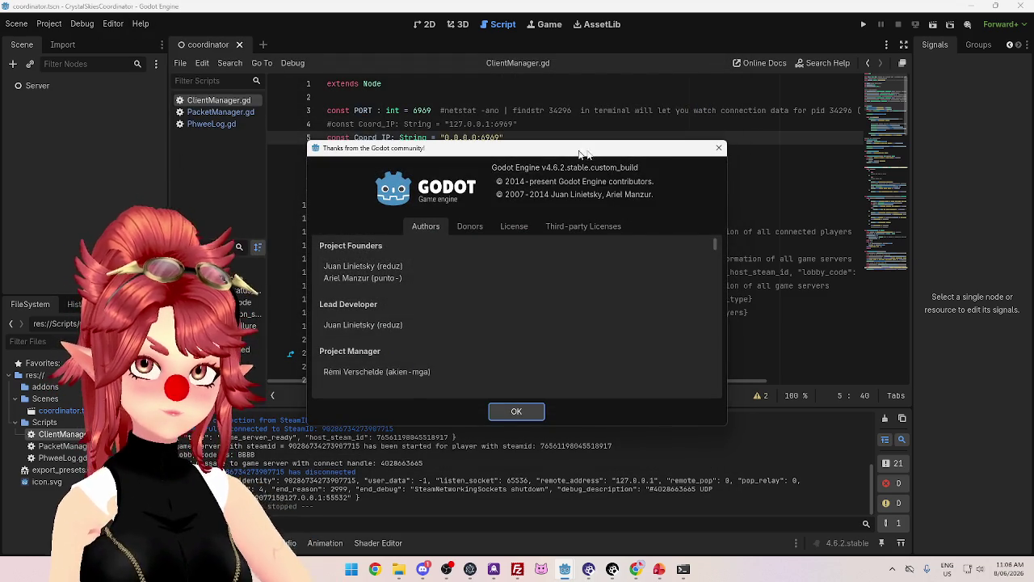
pyautogui.click(719, 148)
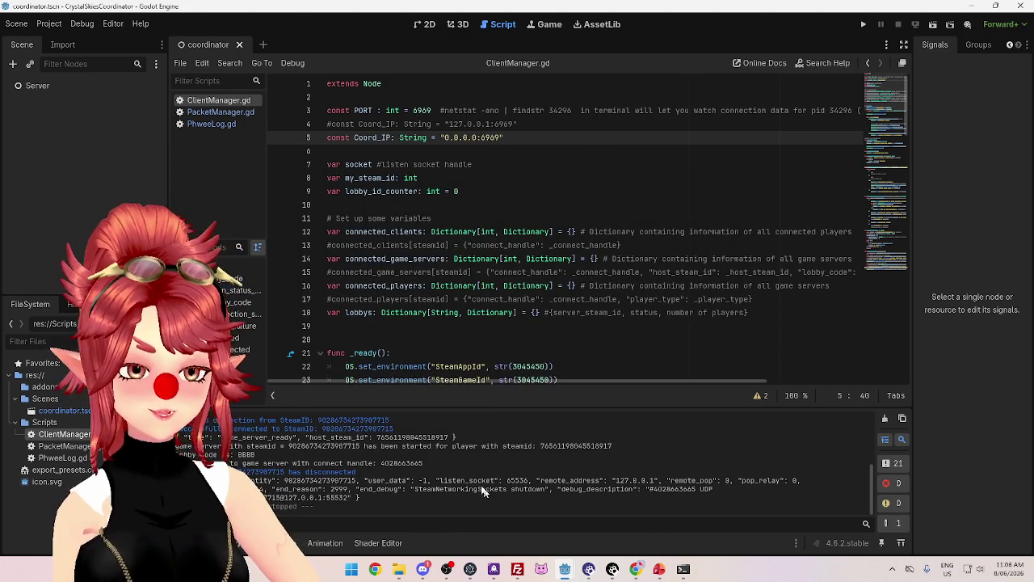
pyautogui.click(639, 572)
pyautogui.moveTo(434, 270); pyautogui.dragTo(616, 299)
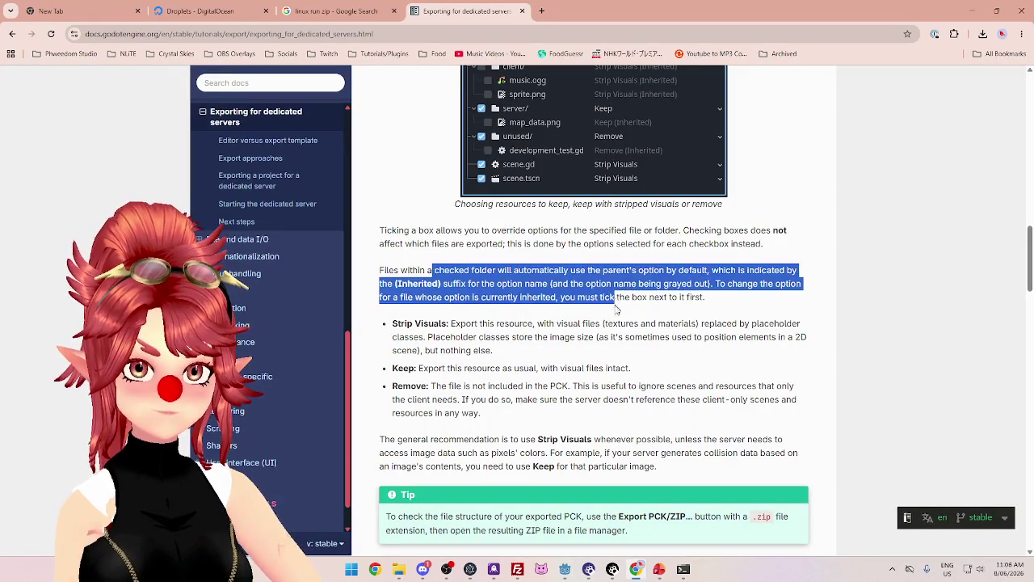
pyautogui.scroll(-3, 615, 299)
pyautogui.moveTo(434, 206); pyautogui.dragTo(572, 206)
pyautogui.moveTo(440, 224); pyautogui.dragTo(607, 223)
pyautogui.scroll(-2, 615, 234)
pyautogui.click(659, 121)
pyautogui.moveTo(660, 121)
pyautogui.mouseDown()
pyautogui.moveTo(815, 119)
pyautogui.moveTo(802, 130)
pyautogui.mouseUp()
pyautogui.click(414, 141)
pyautogui.moveTo(426, 130)
pyautogui.mouseDown()
pyautogui.moveTo(787, 133)
pyautogui.moveTo(769, 133)
pyautogui.mouseUp()
pyautogui.click(457, 181)
pyautogui.moveTo(448, 172); pyautogui.dragTo(577, 171)
pyautogui.click(619, 161)
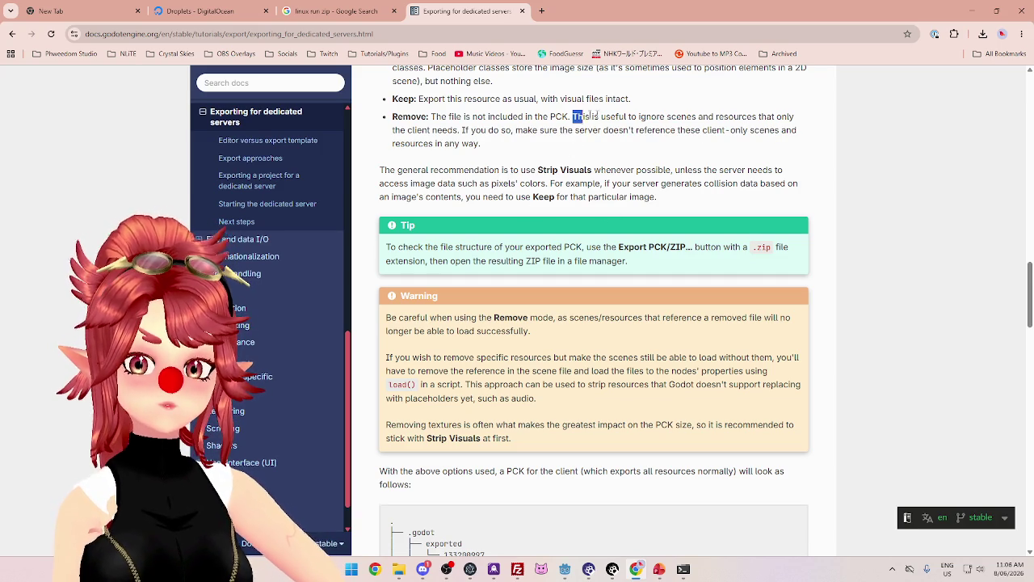
pyautogui.moveTo(573, 117); pyautogui.dragTo(716, 117)
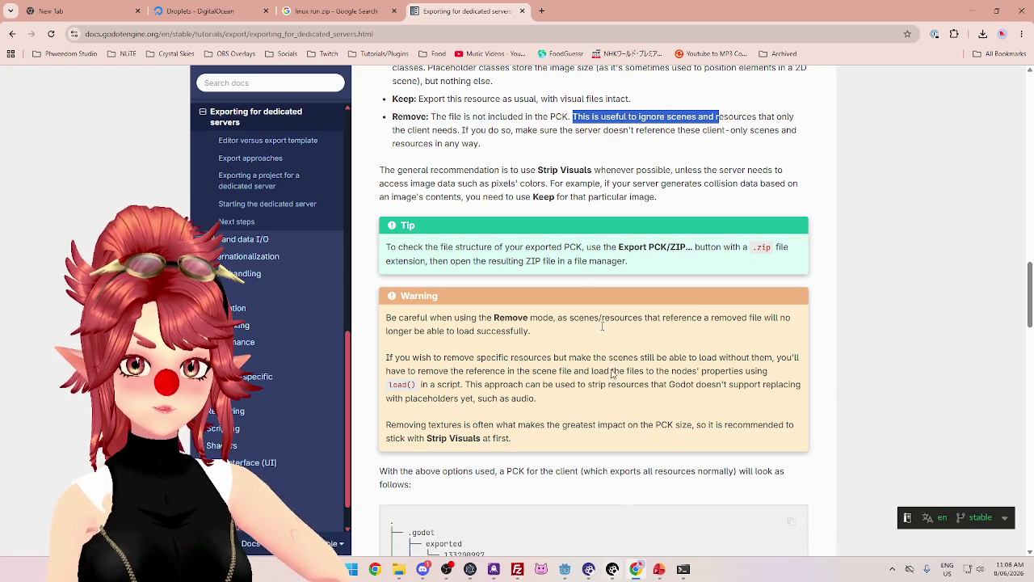
pyautogui.moveTo(442, 118); pyautogui.dragTo(697, 118)
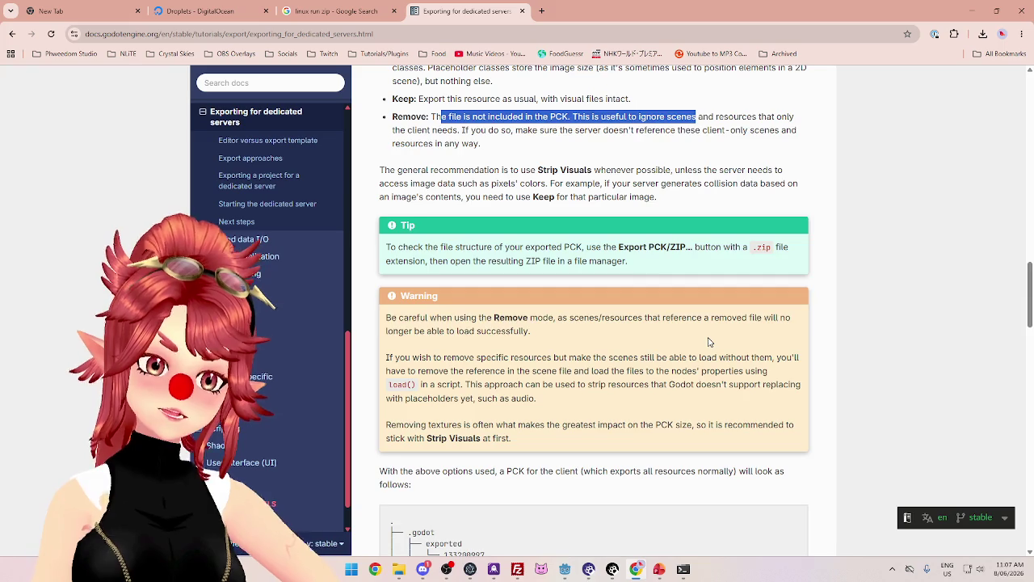
pyautogui.scroll(15, 709, 342)
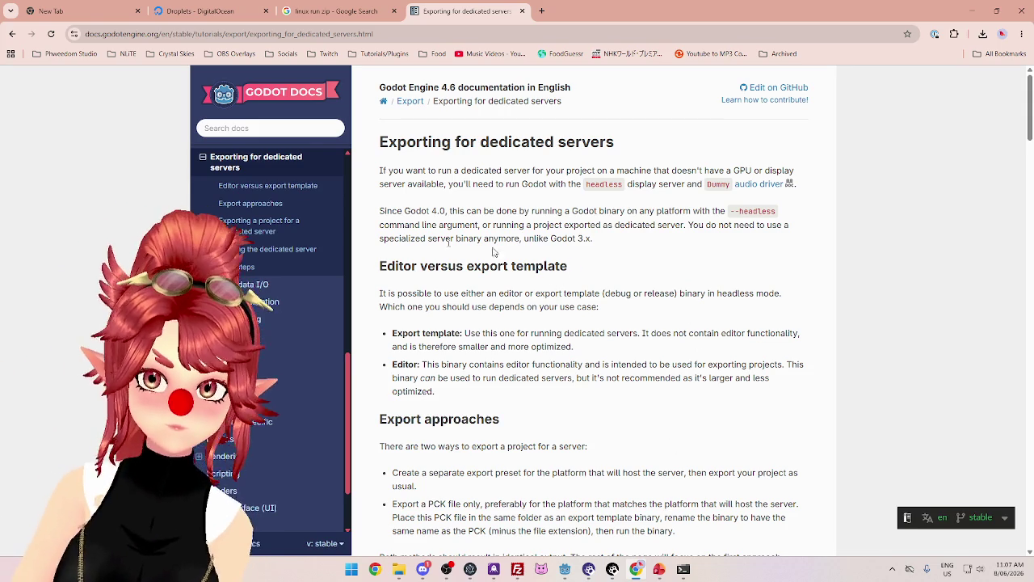
pyautogui.scroll(-10, 619, 307)
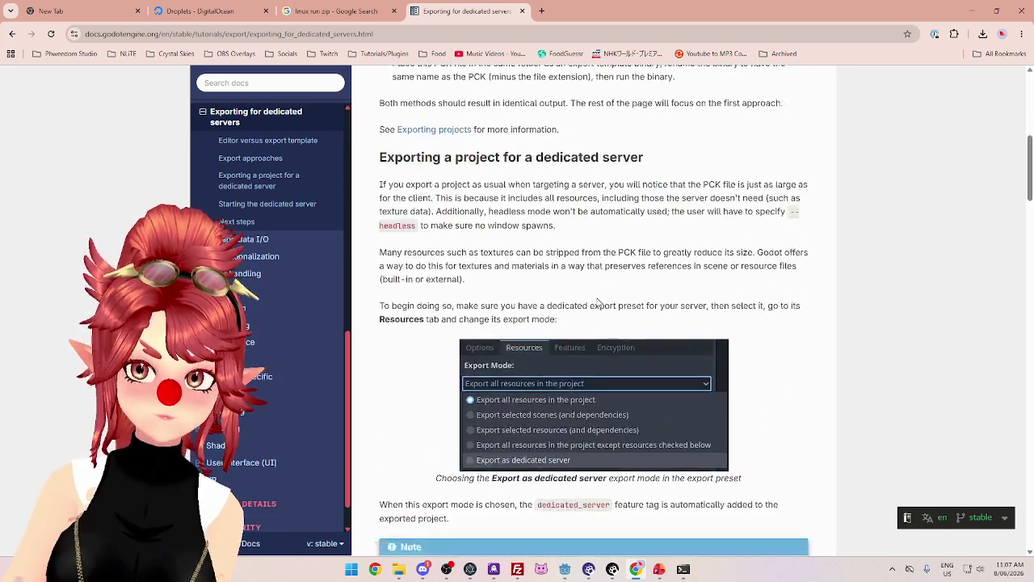
pyautogui.scroll(-5, 599, 298)
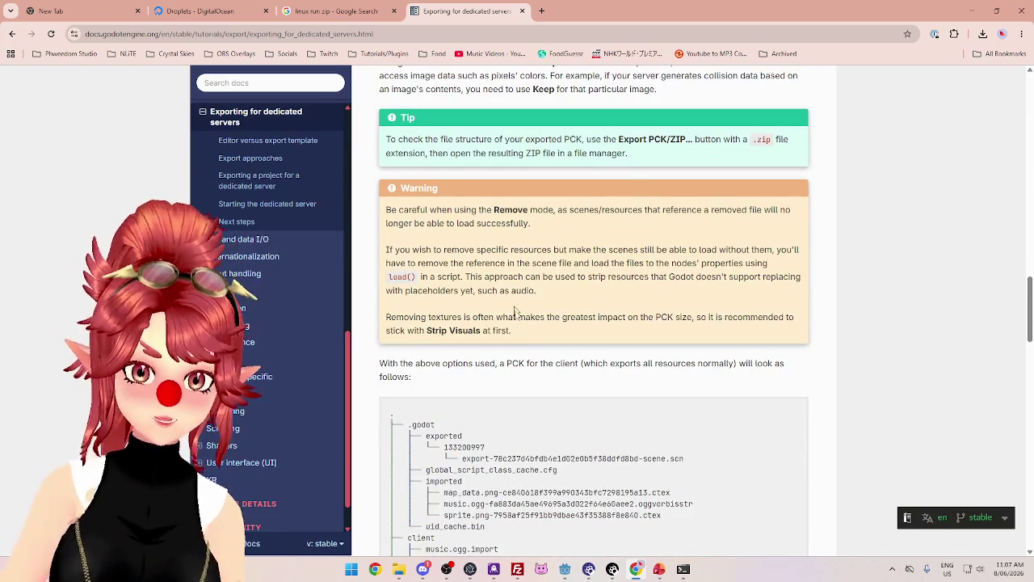
pyautogui.scroll(-1, 528, 349)
pyautogui.moveTo(441, 257); pyautogui.dragTo(730, 257)
pyautogui.scroll(-4, 485, 299)
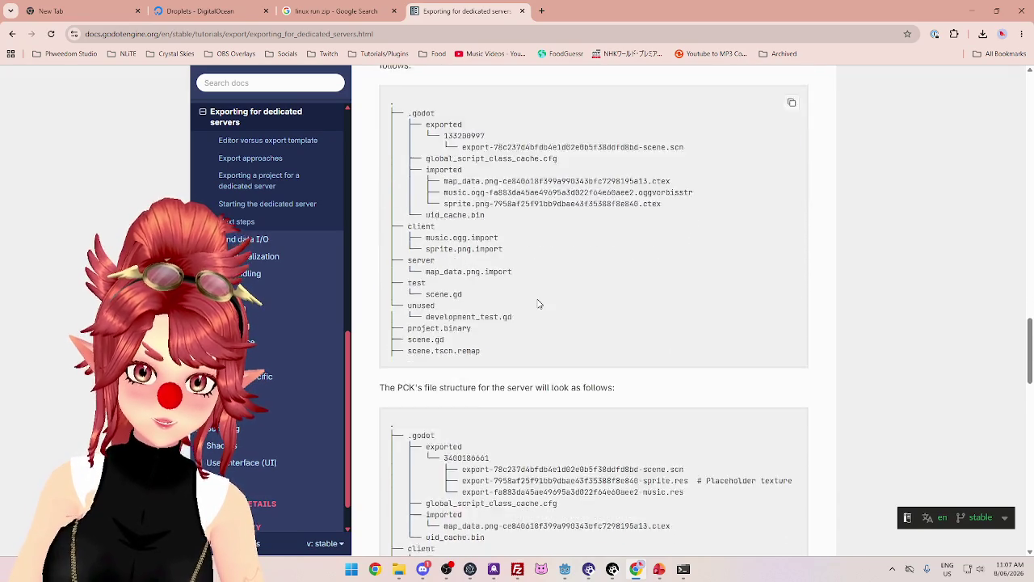
pyautogui.moveTo(426, 267); pyautogui.dragTo(539, 267)
# Read Starting the dedicated server, marking the command-line argument, Export as dedicated server and dedicated_server tag notes
pyautogui.scroll(-5, 547, 282)
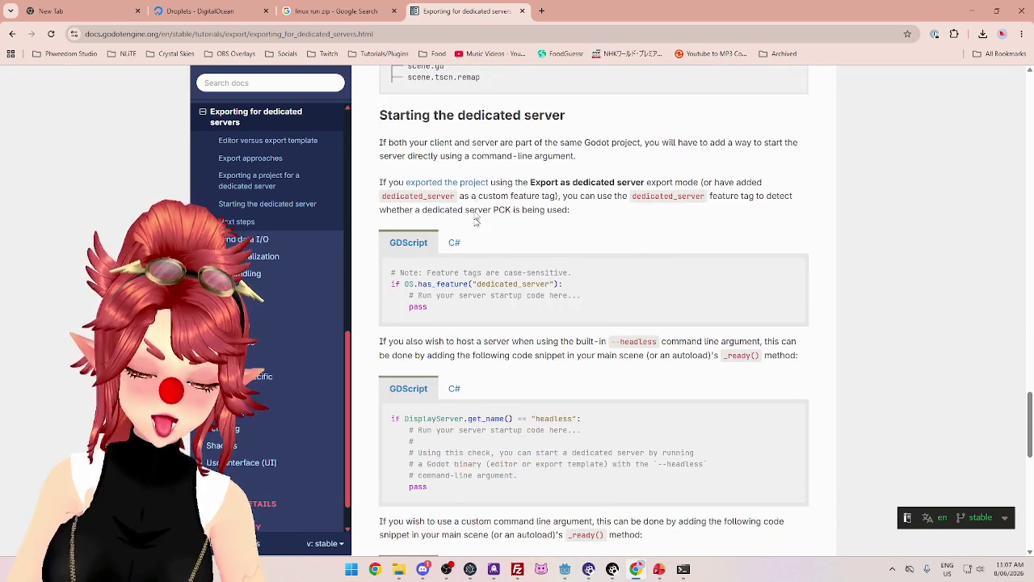
pyautogui.moveTo(420, 142); pyautogui.dragTo(583, 143)
pyautogui.click(593, 162)
pyautogui.moveTo(420, 142); pyautogui.dragTo(784, 142)
pyautogui.moveTo(466, 156); pyautogui.dragTo(574, 156)
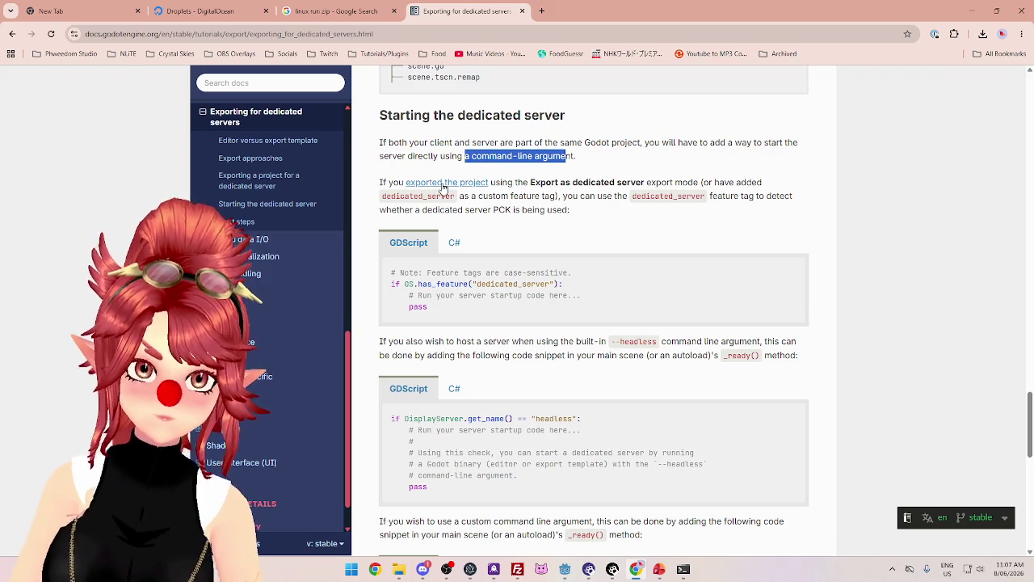
pyautogui.moveTo(507, 182); pyautogui.dragTo(700, 182)
pyautogui.moveTo(573, 196)
pyautogui.mouseDown()
pyautogui.moveTo(480, 196)
pyautogui.moveTo(603, 195)
pyautogui.mouseUp()
pyautogui.scroll(-1, 565, 186)
pyautogui.moveTo(450, 156); pyautogui.dragTo(553, 156)
pyautogui.scroll(-1, 574, 204)
pyautogui.scroll(-2, 573, 204)
pyautogui.scroll(-2, 574, 205)
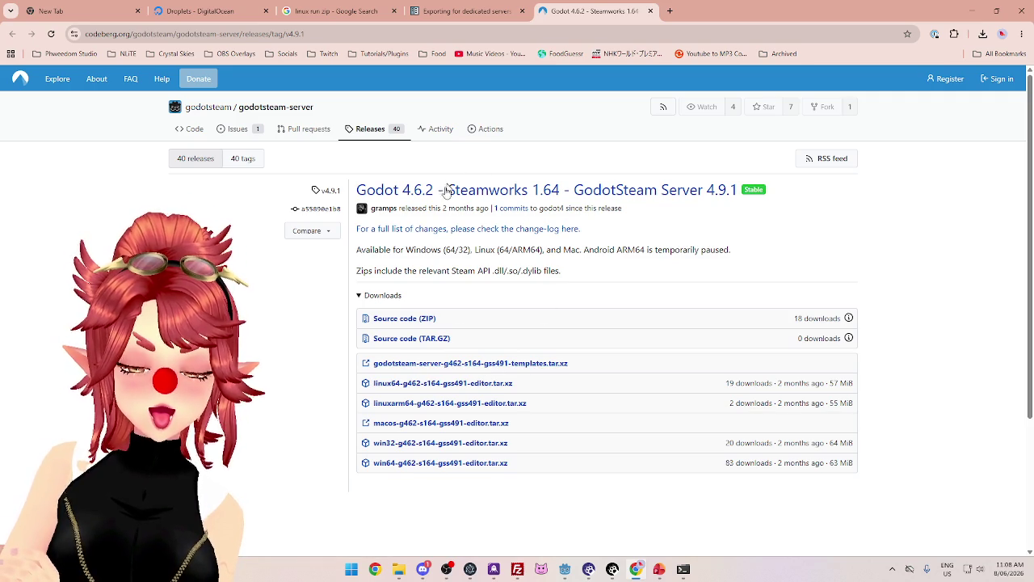
# Download the godotsteam-server-g462-s164-gss491-templates.tar.xz archive (287 MB) and show it in its folder
pyautogui.click(562, 365)
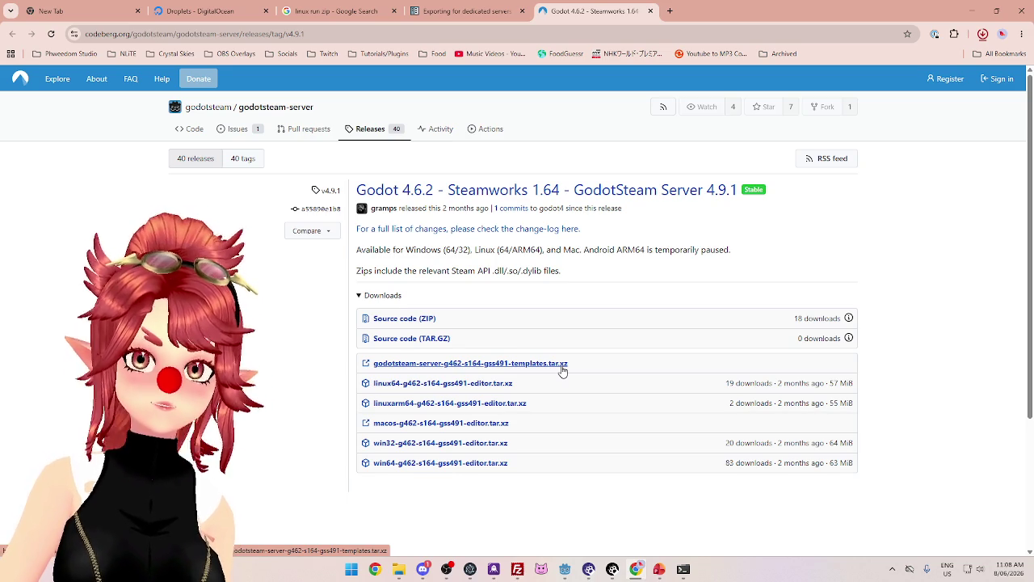
pyautogui.click(563, 370)
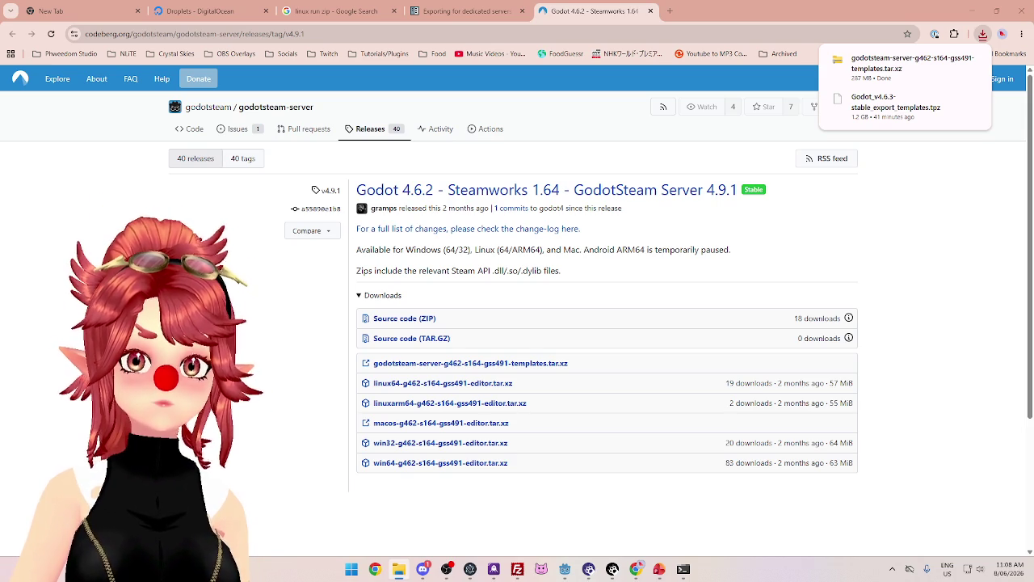
pyautogui.click(838, 60)
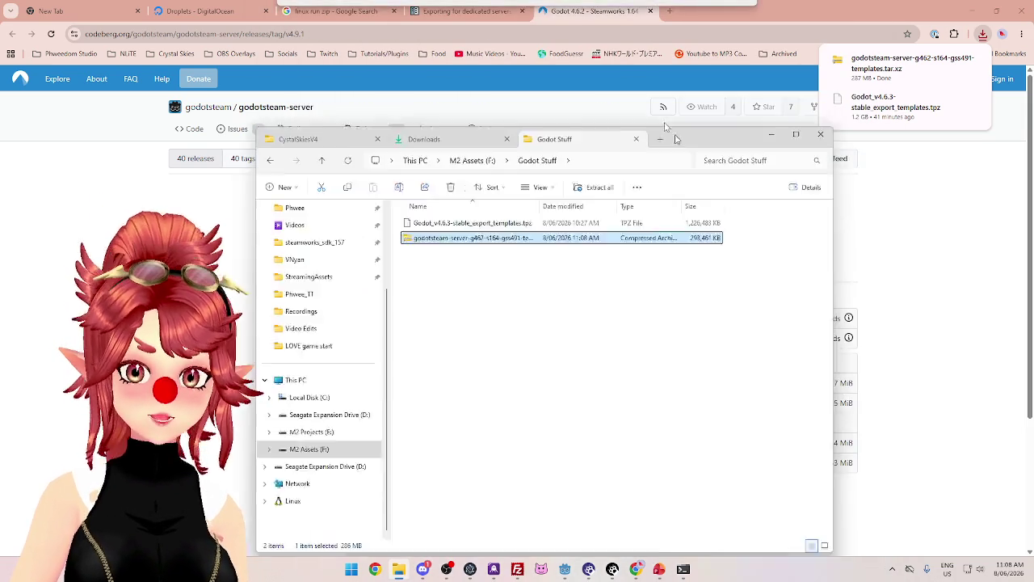
# Extract the GodotSteam server templates archive into the Godot Stuff folder
pyautogui.moveTo(518, 151); pyautogui.dragTo(552, 151)
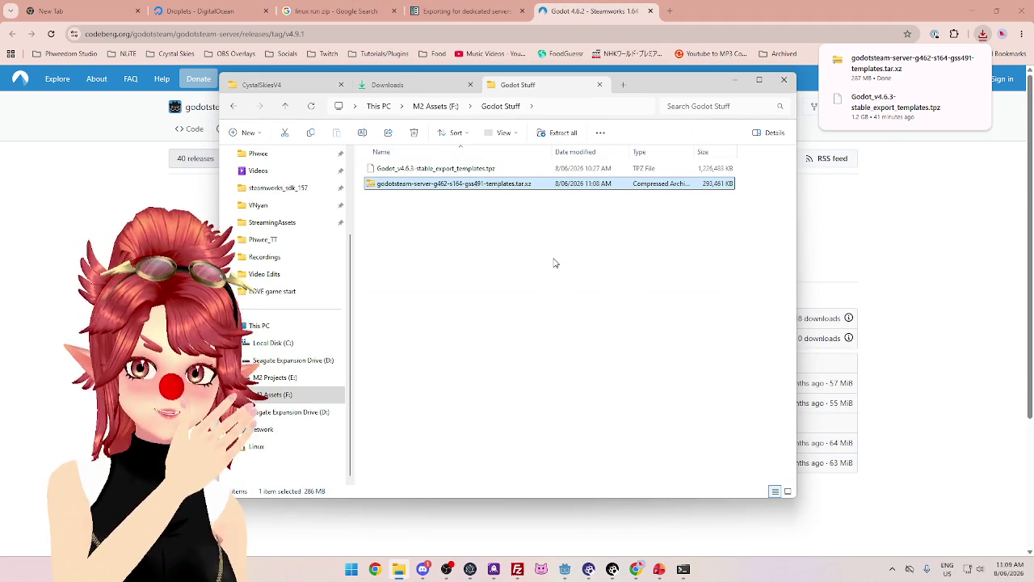
pyautogui.rightClick(501, 189)
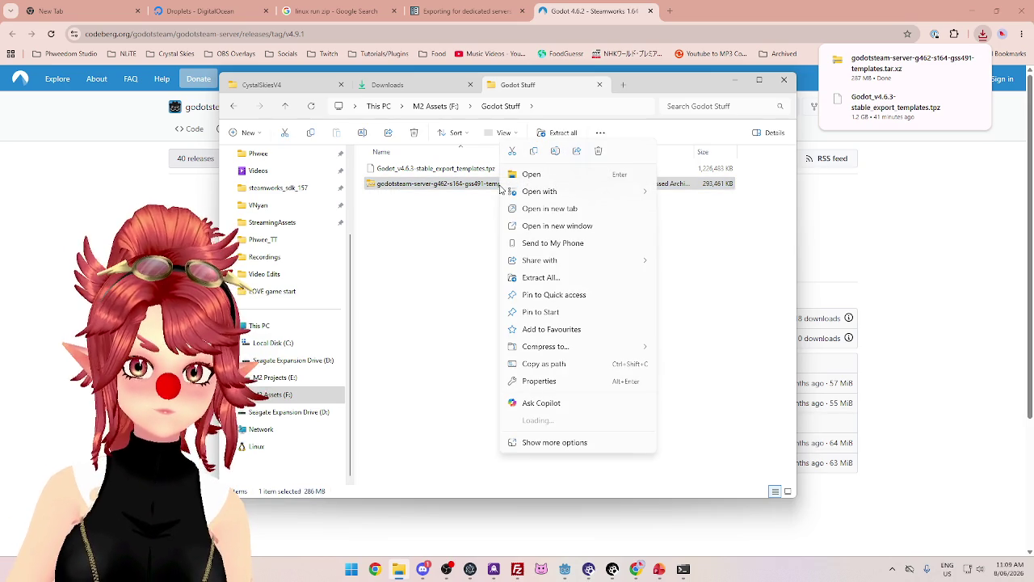
pyautogui.click(545, 279)
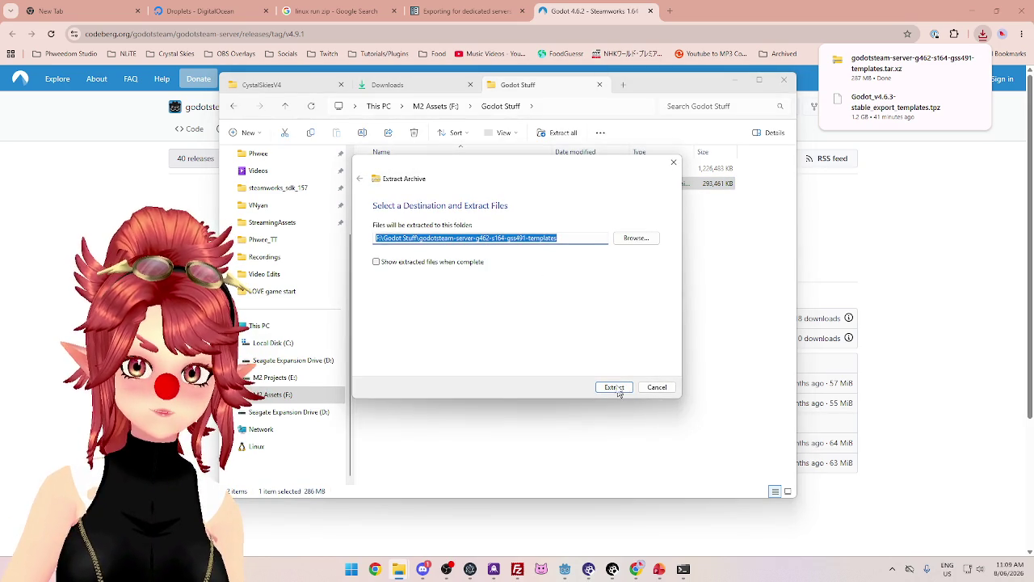
pyautogui.click(615, 388)
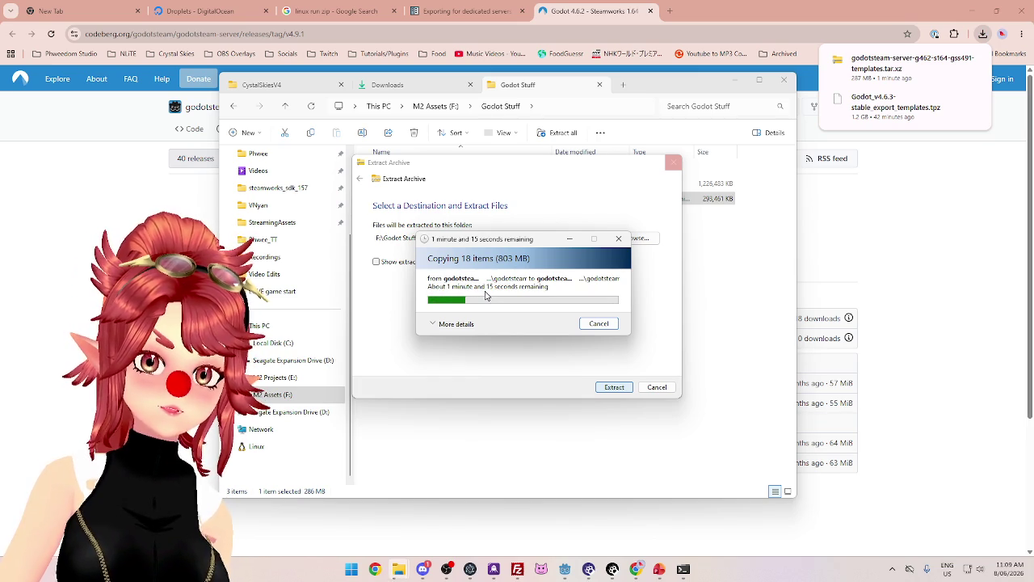
# Check the debug and release server templates in the extracted linux64 folder, then return to Godot
pyautogui.moveTo(565, 569)
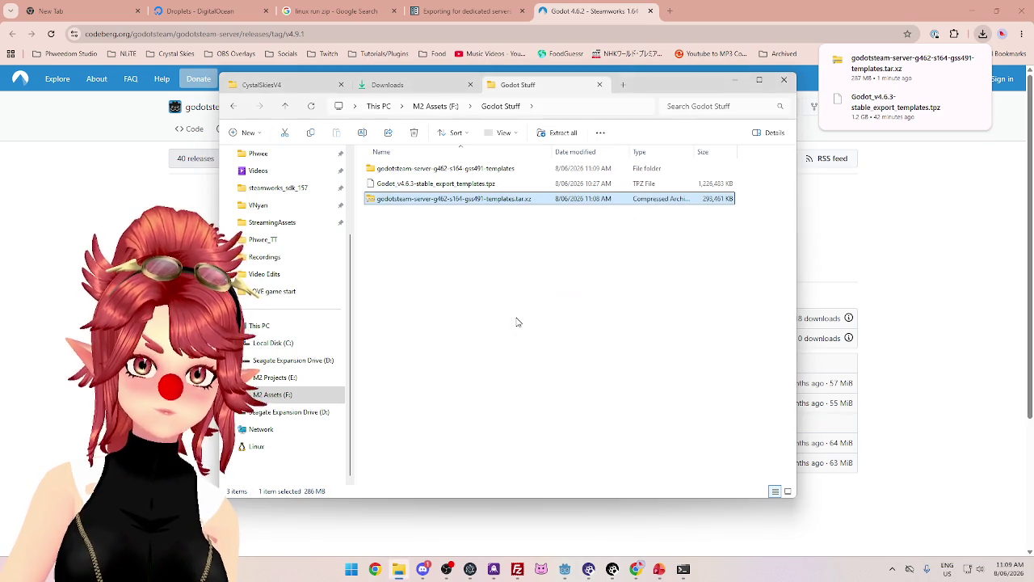
pyautogui.doubleClick(489, 168)
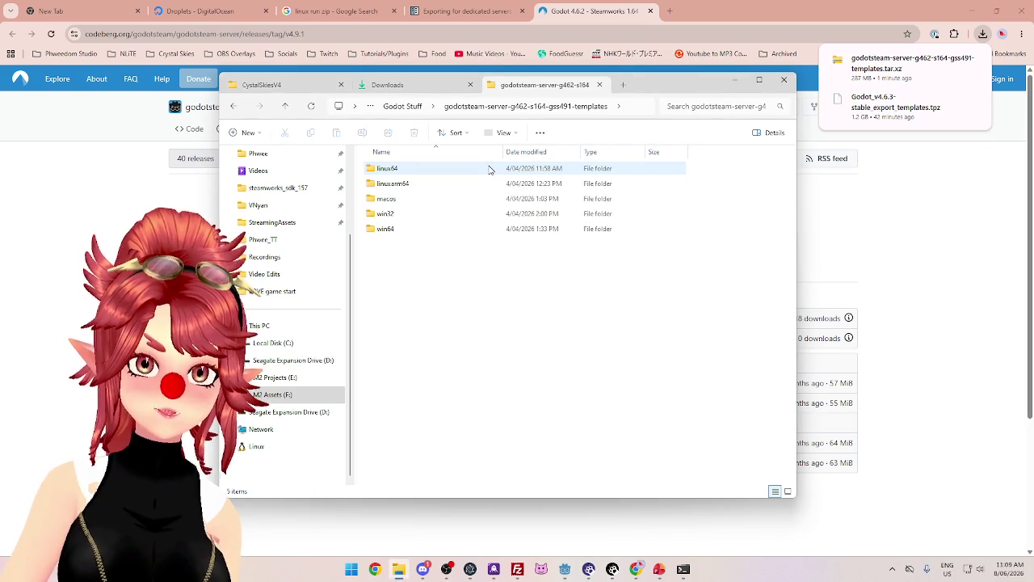
pyautogui.doubleClick(403, 169)
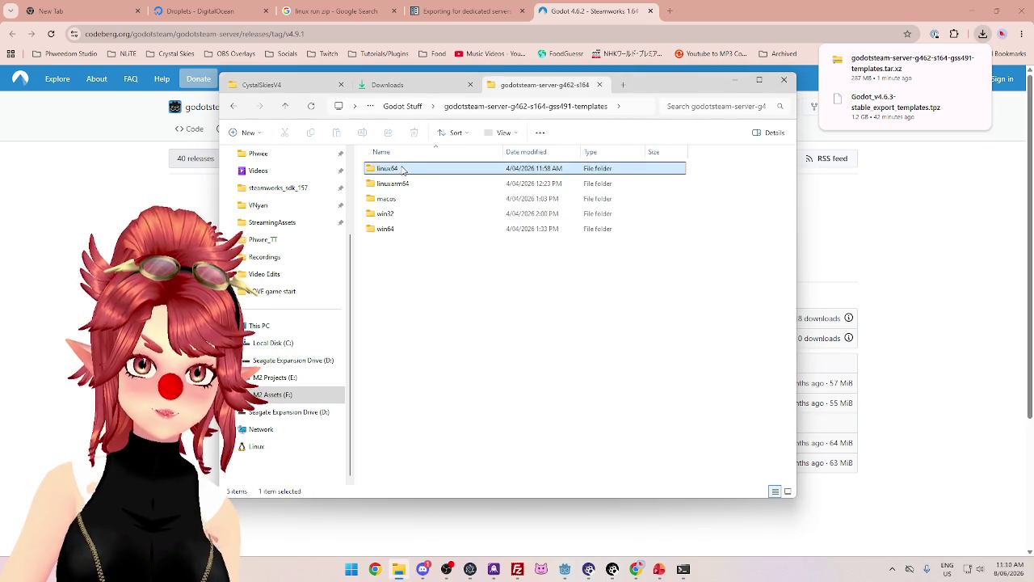
pyautogui.doubleClick(504, 153)
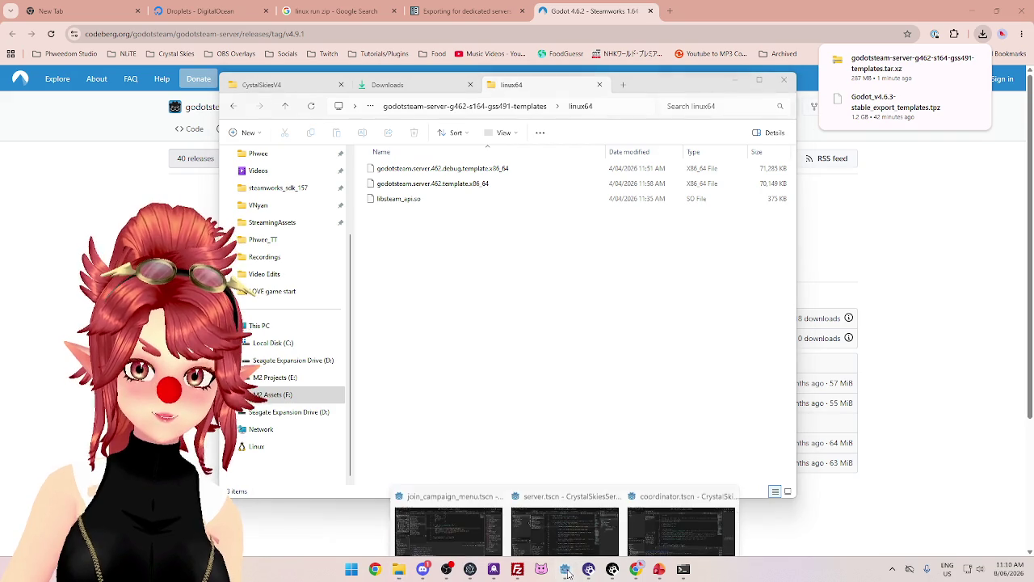
pyautogui.click(679, 513)
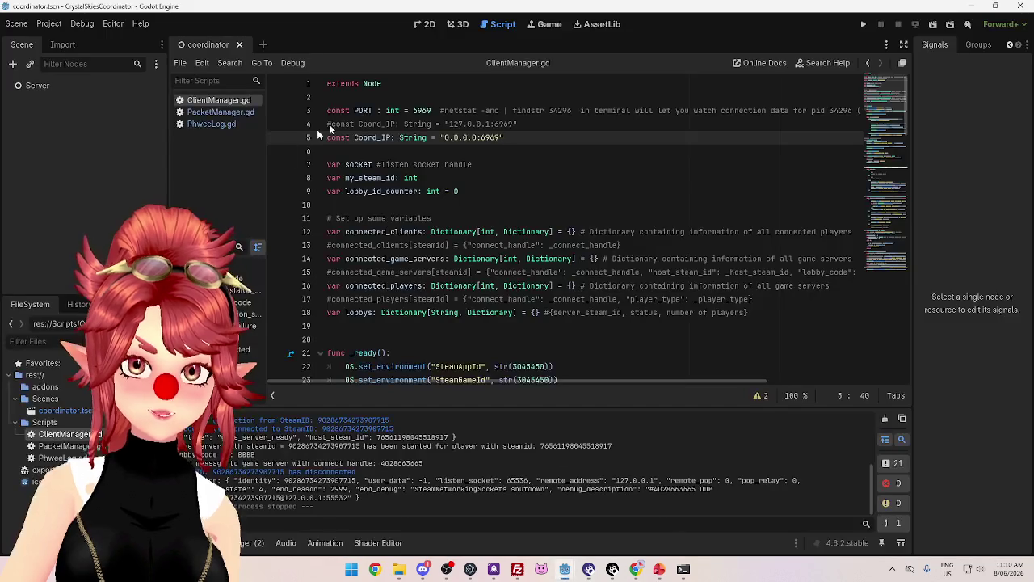
# Enable Advanced Options on the Linux export preset to expose its custom Debug and Release template paths
pyautogui.click(60, 25)
pyautogui.click(65, 88)
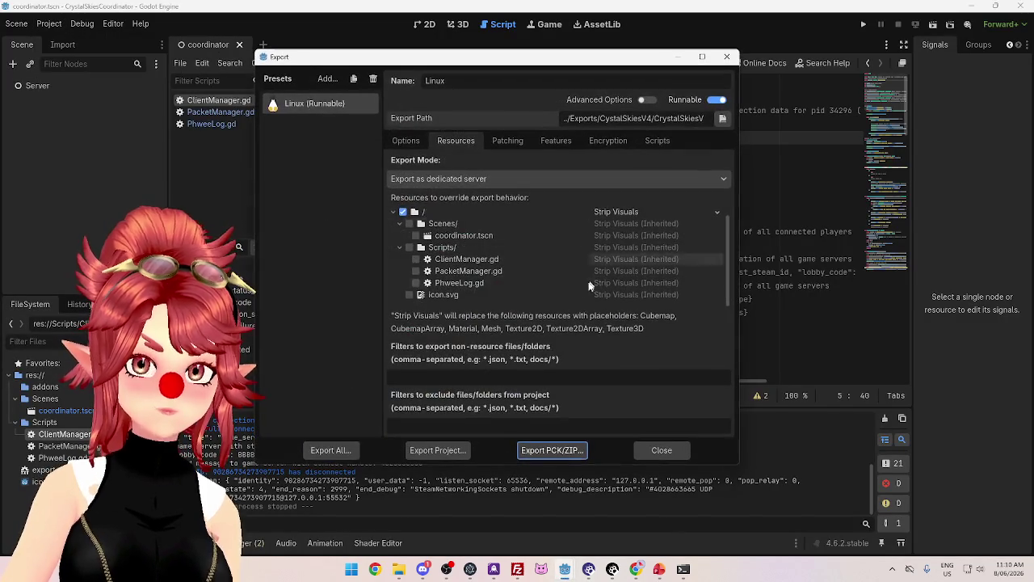
pyautogui.click(408, 141)
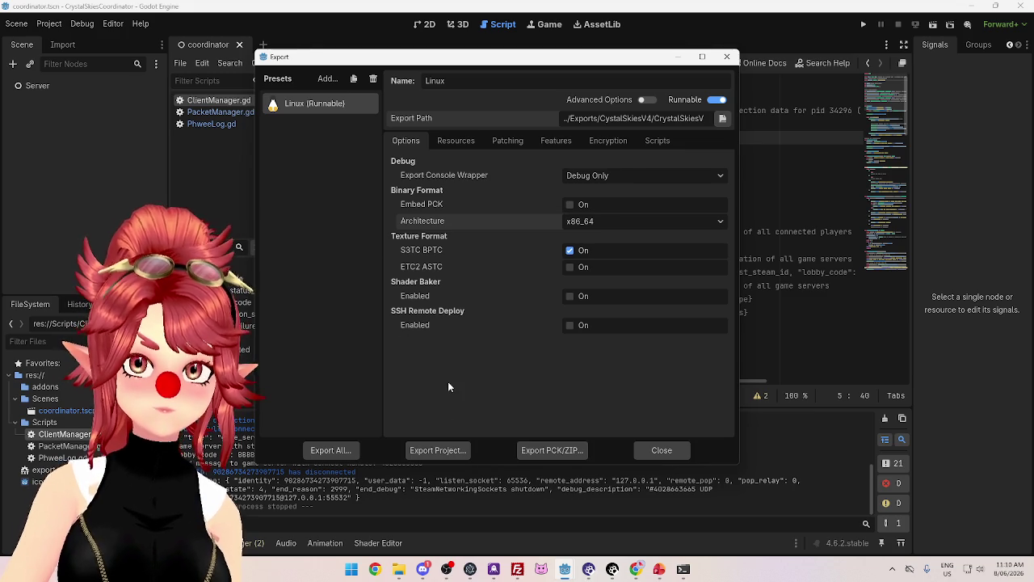
pyautogui.click(643, 101)
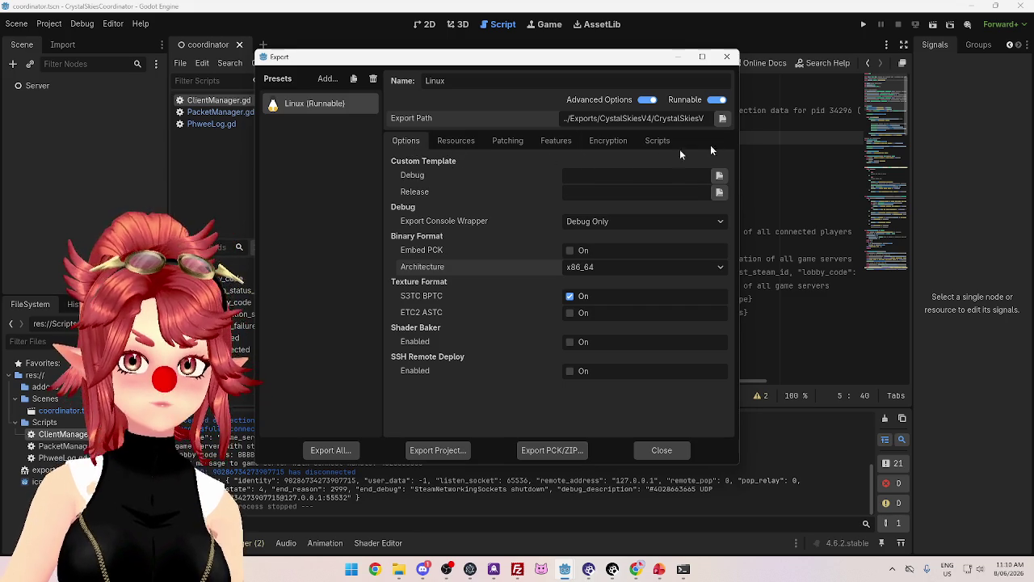
pyautogui.click(725, 61)
pyautogui.click(48, 24)
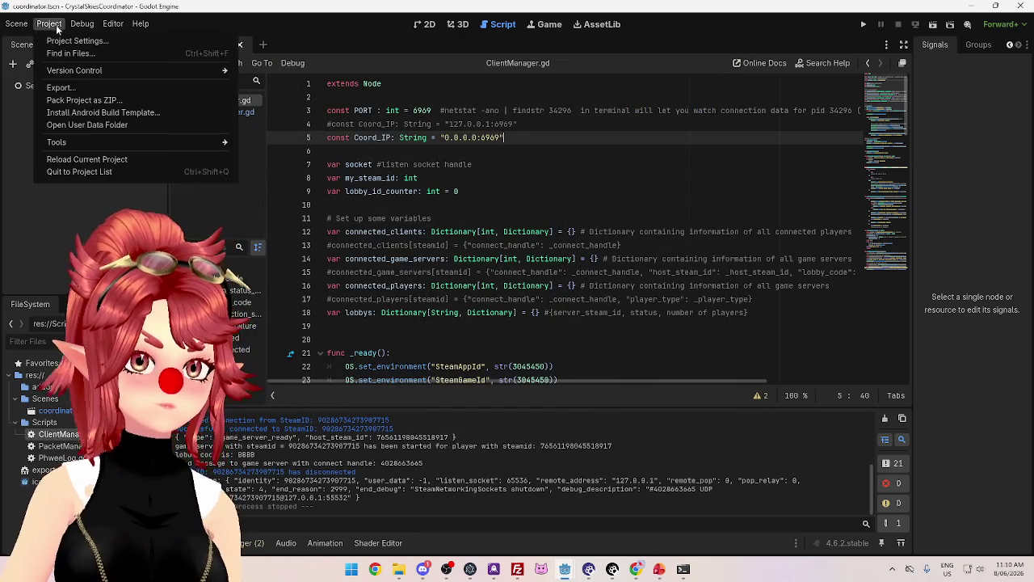
# Open the Export Template Manager (4.6.2.stable installed) and start installing templates from a local file
pyautogui.moveTo(10, 25)
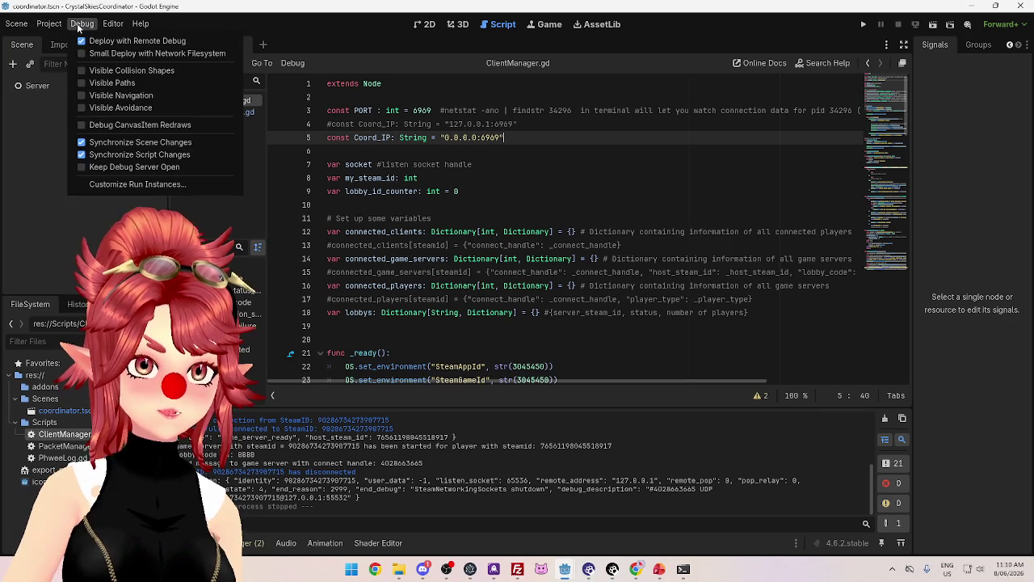
pyautogui.moveTo(110, 24)
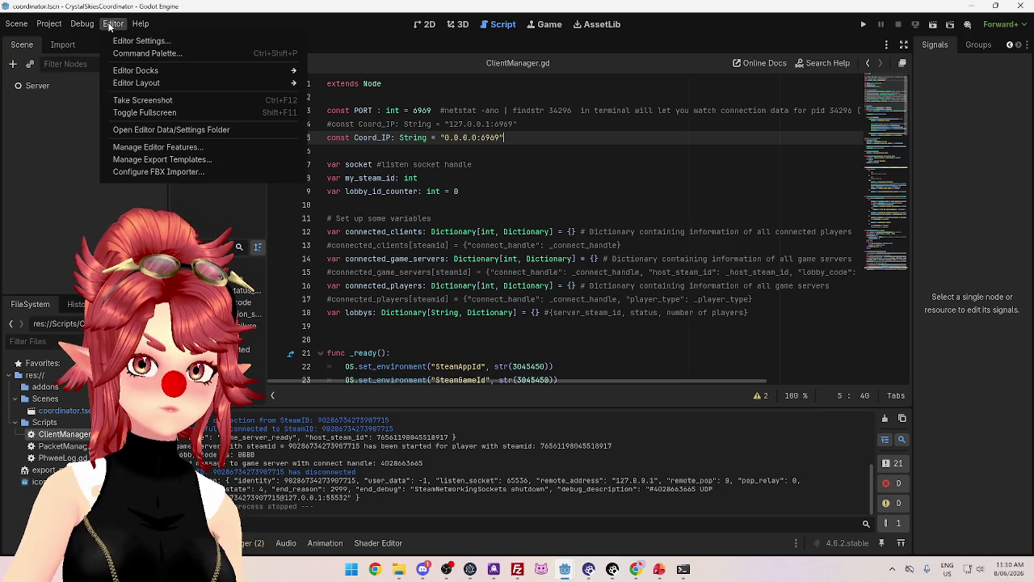
pyautogui.click(169, 161)
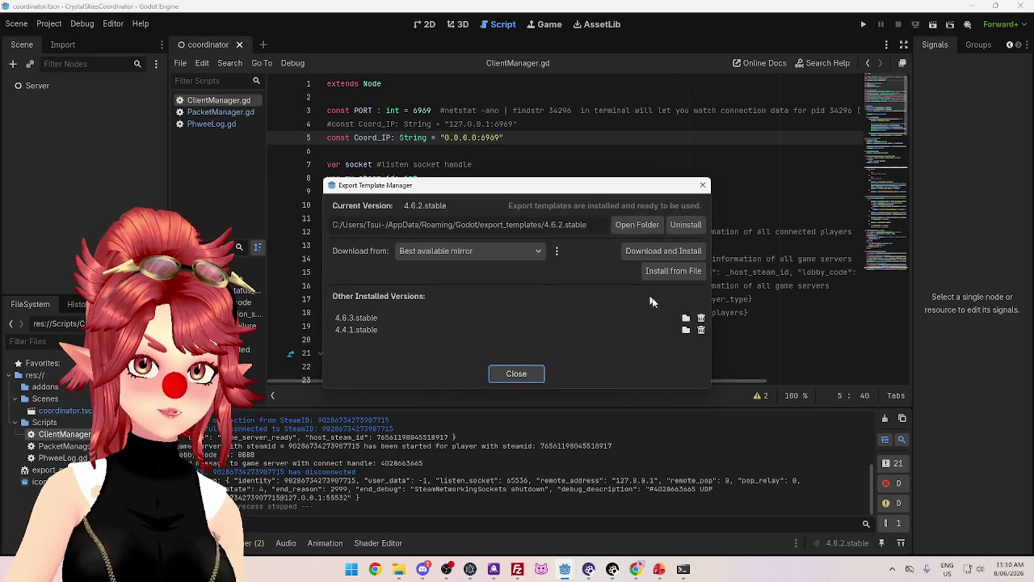
pyautogui.moveTo(542, 191); pyautogui.dragTo(592, 166)
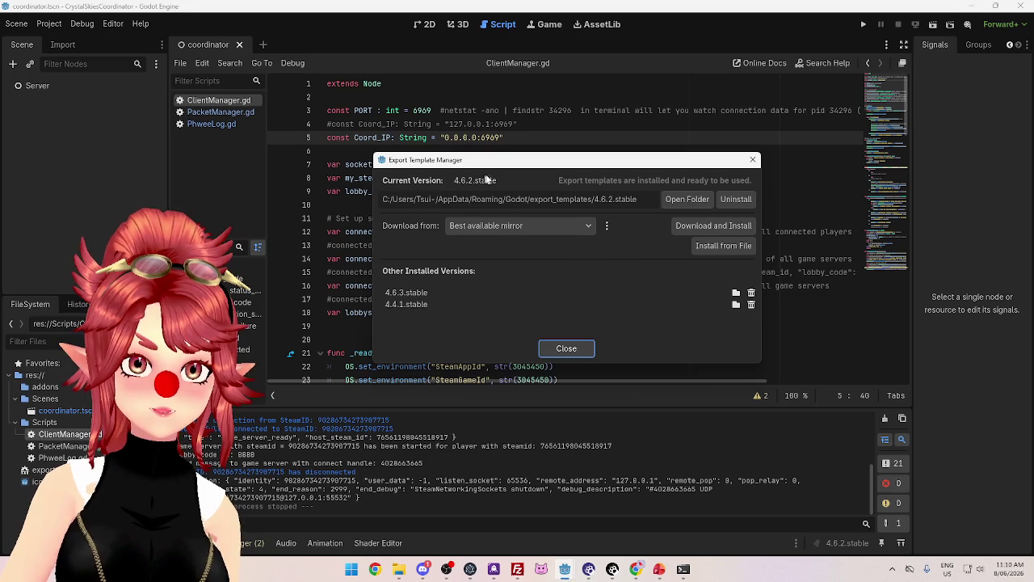
pyautogui.click(728, 247)
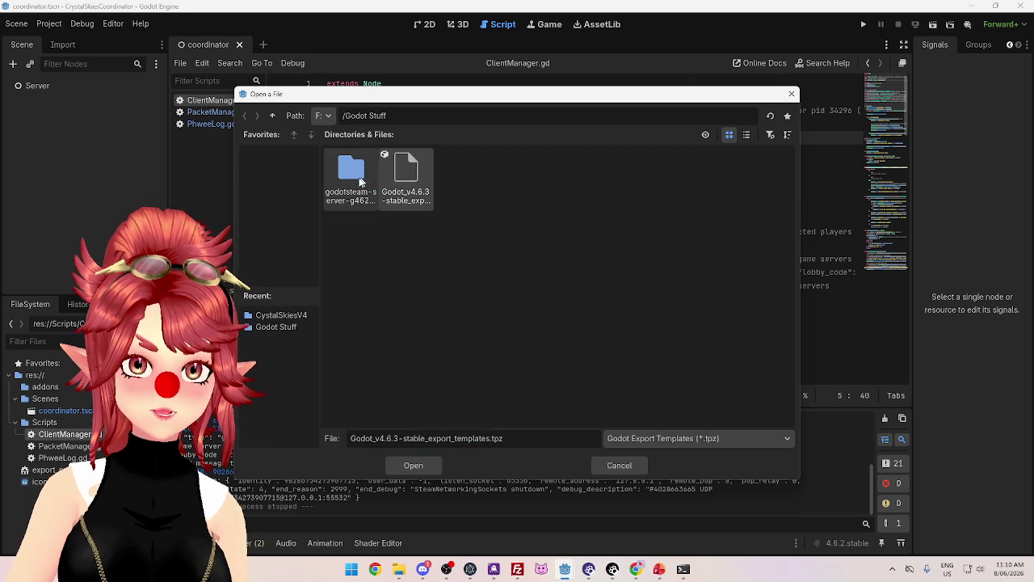
pyautogui.doubleClick(356, 166)
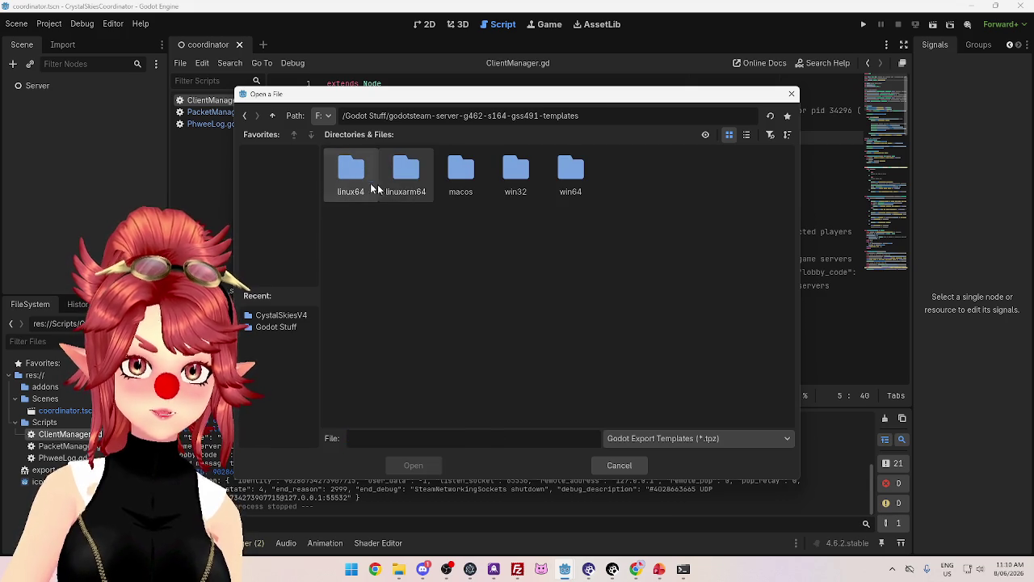
pyautogui.doubleClick(346, 173)
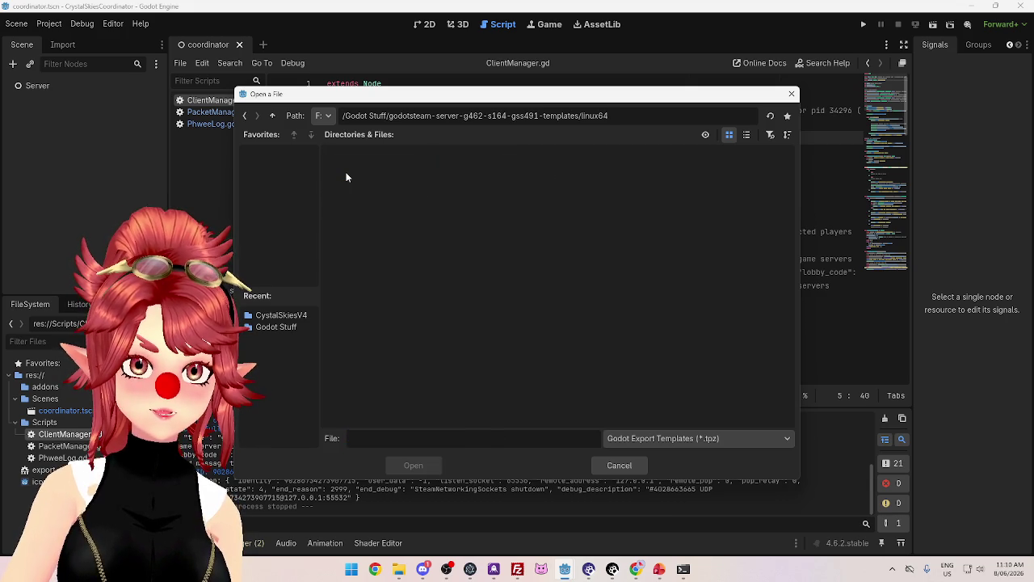
pyautogui.click(658, 438)
pyautogui.click(639, 472)
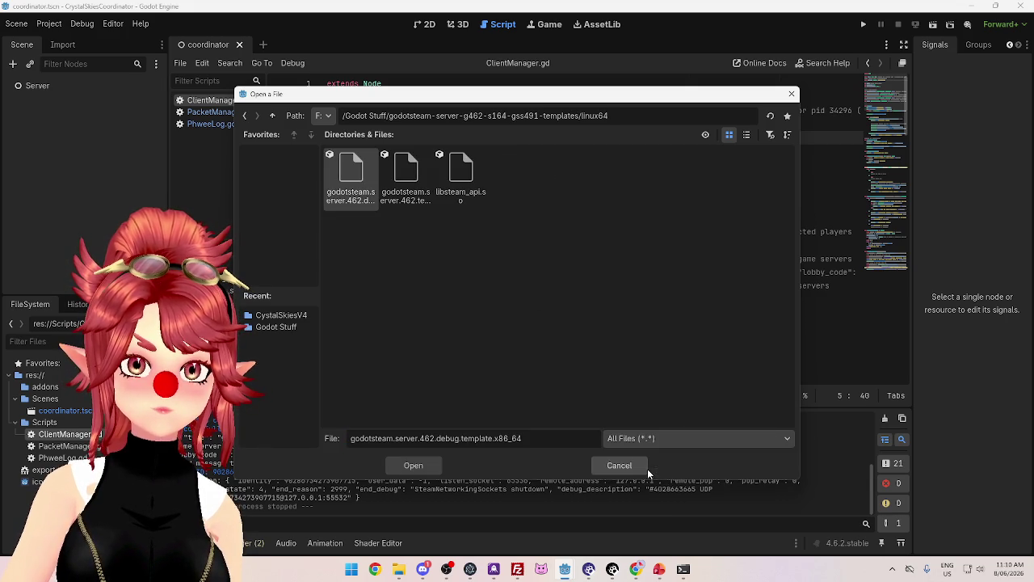
pyautogui.click(431, 194)
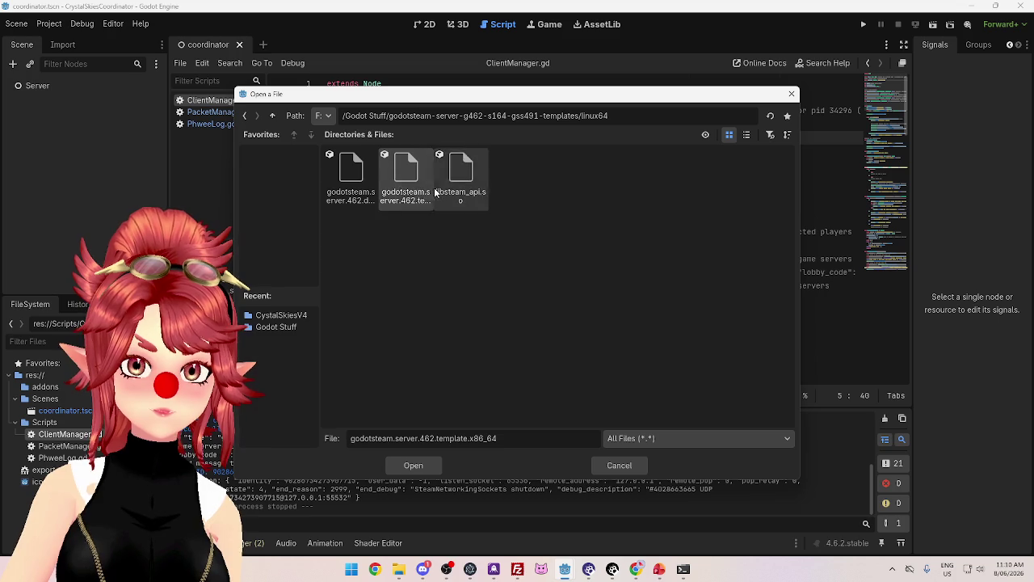
pyautogui.click(347, 183)
pyautogui.click(404, 181)
pyautogui.click(457, 187)
pyautogui.click(400, 188)
pyautogui.click(365, 184)
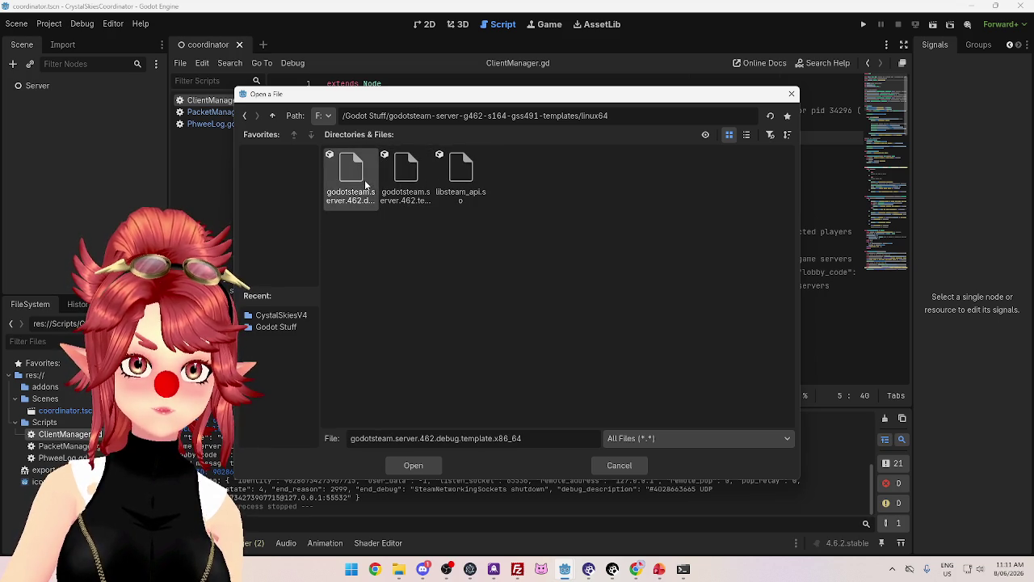
pyautogui.click(395, 184)
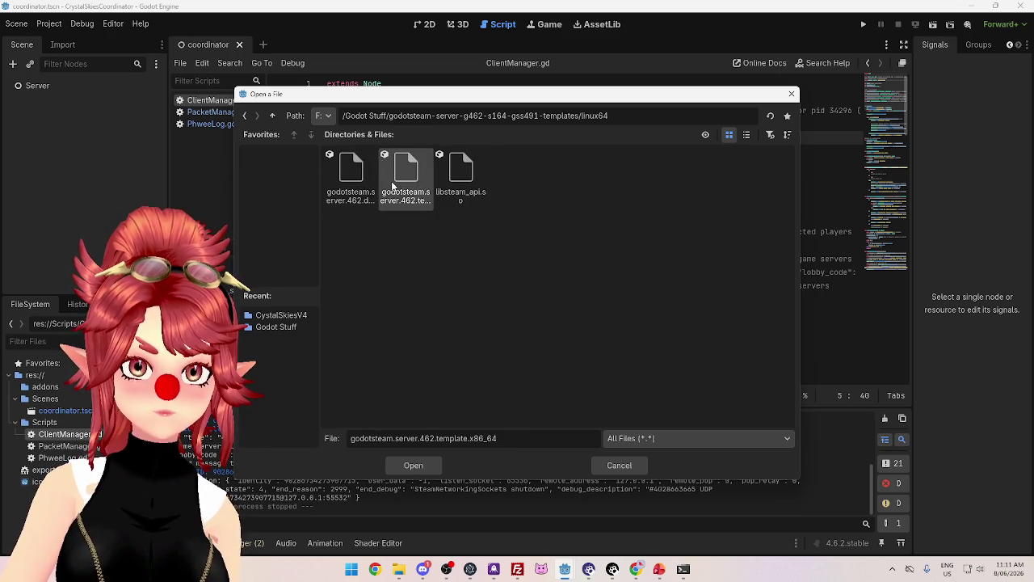
pyautogui.click(344, 184)
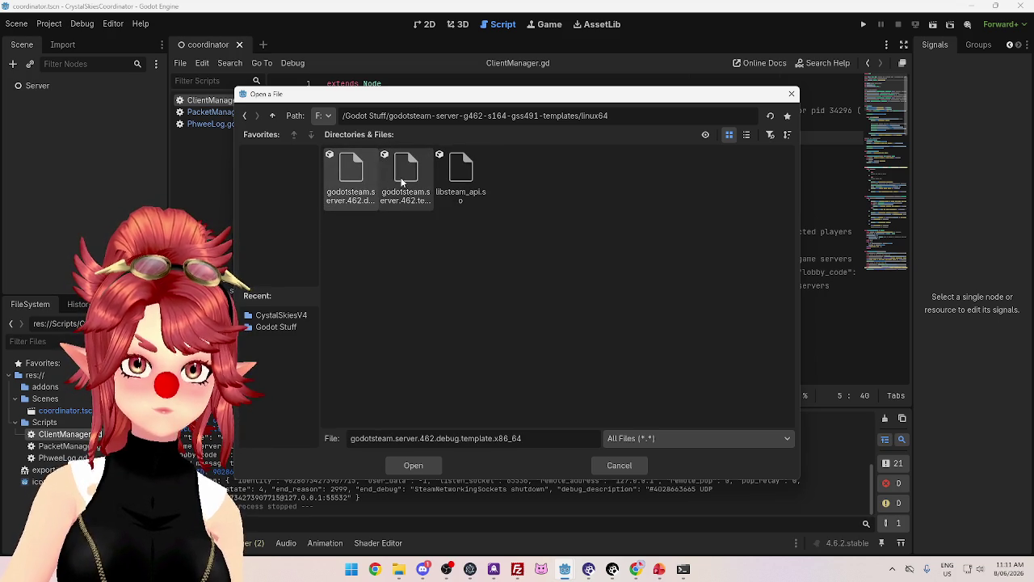
pyautogui.click(401, 183)
pyautogui.click(359, 184)
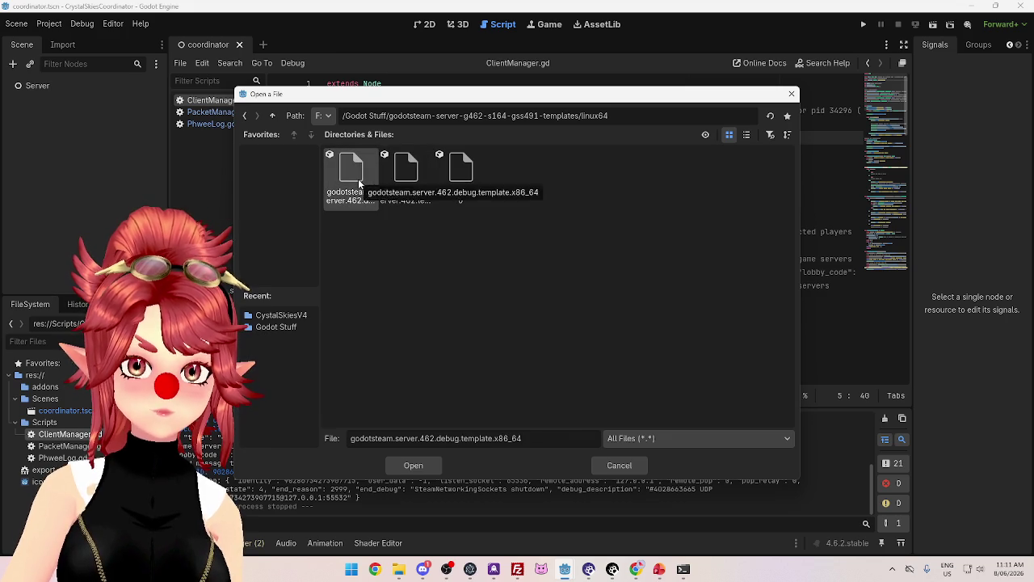
pyautogui.click(403, 183)
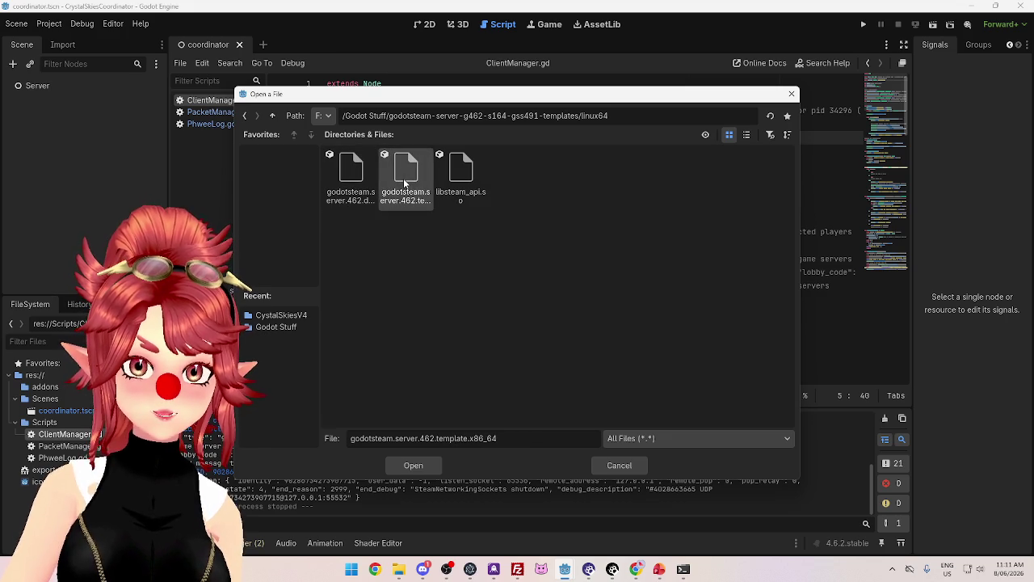
pyautogui.click(344, 184)
pyautogui.click(398, 179)
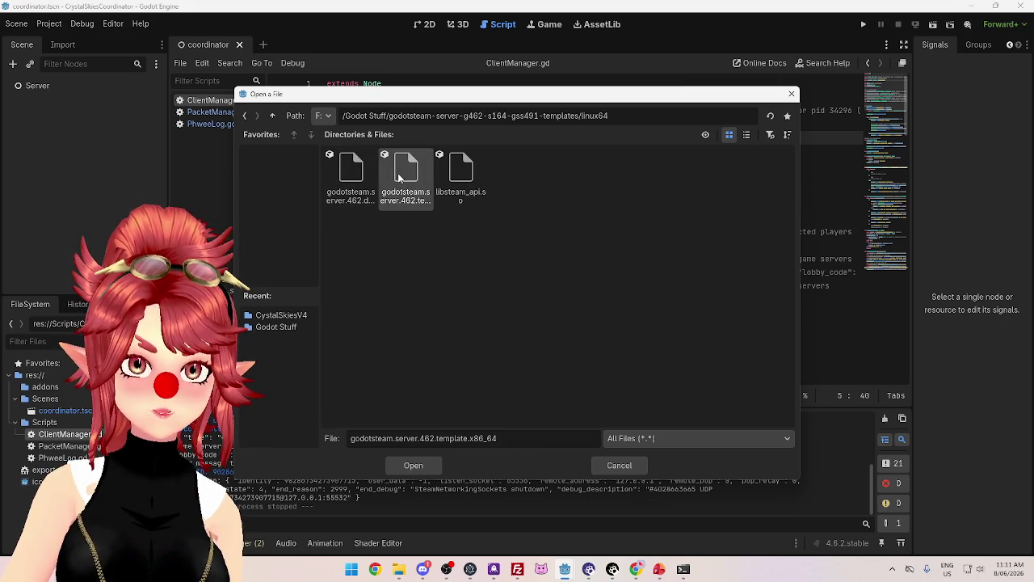
pyautogui.click(354, 181)
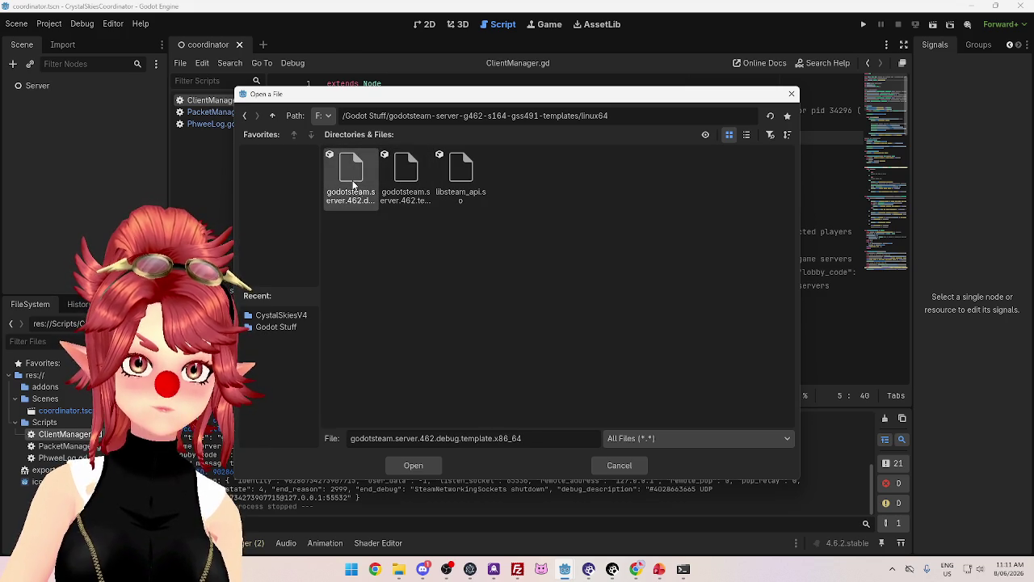
pyautogui.doubleClick(351, 177)
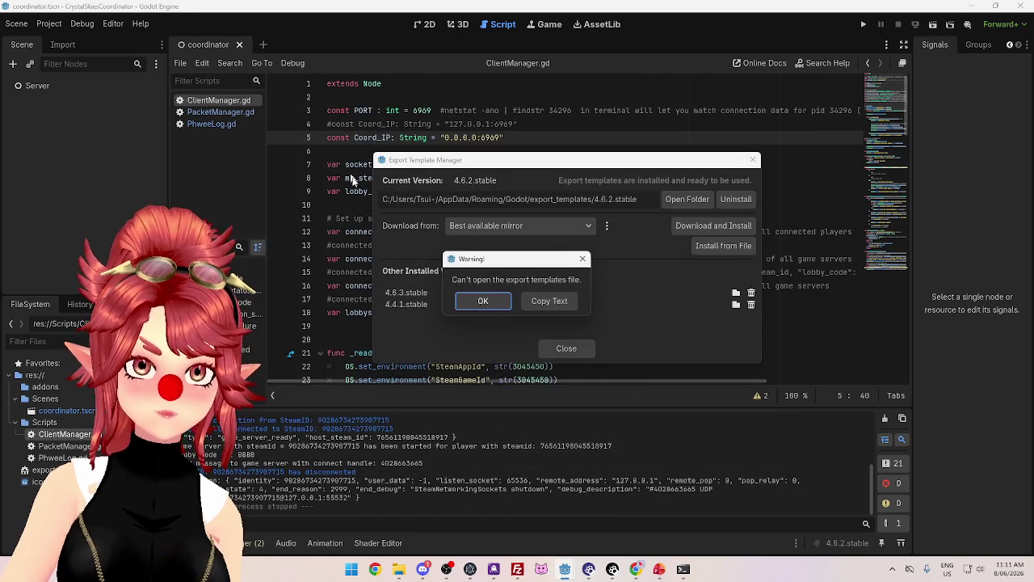
pyautogui.click(485, 303)
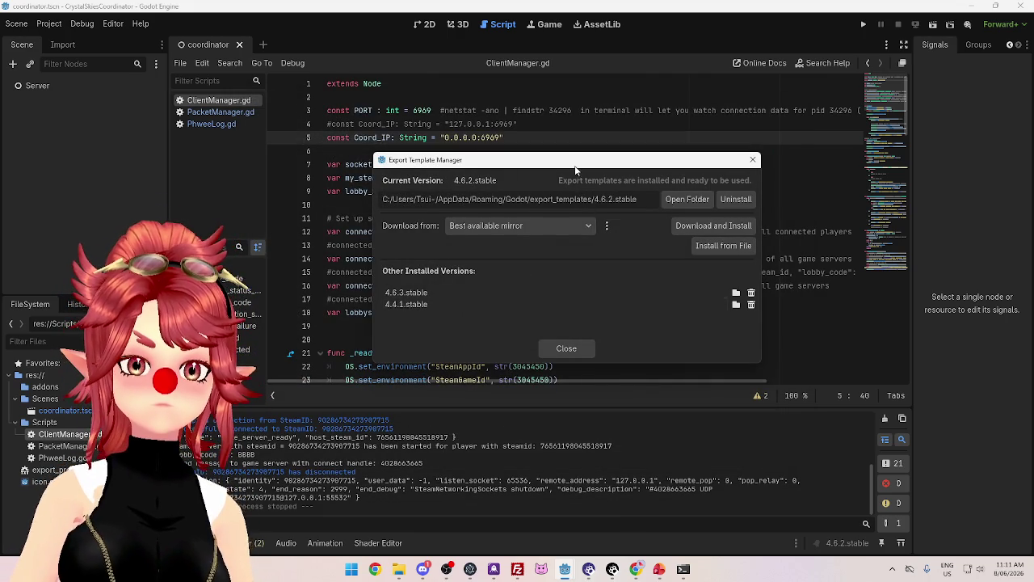
# Move the template manager aside and switch to the GodotSteam 'Exporting and Shipping' tutorial in Chrome
pyautogui.moveTo(576, 169); pyautogui.dragTo(562, 127)
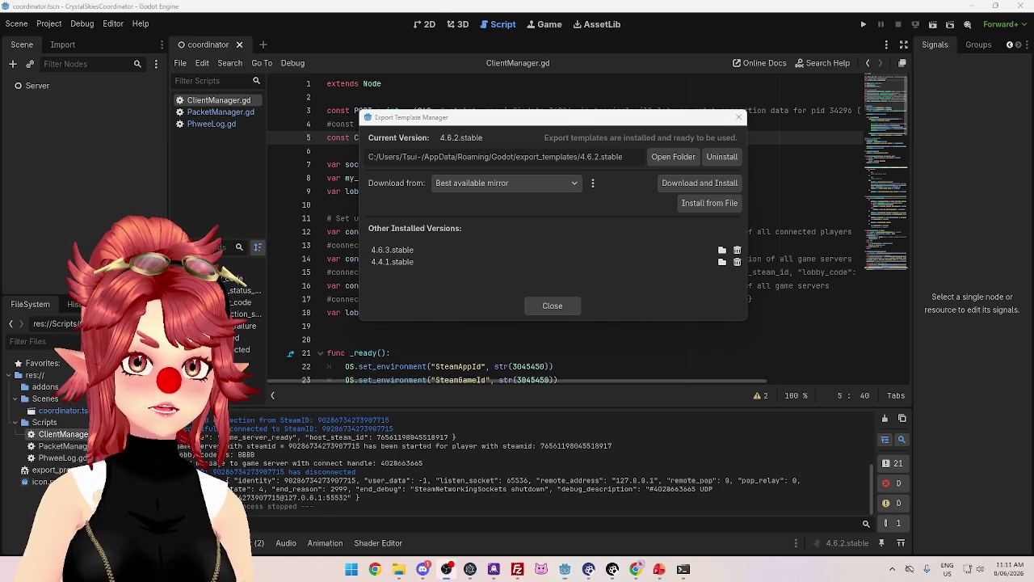
pyautogui.hotkey('alt', 'Tab')
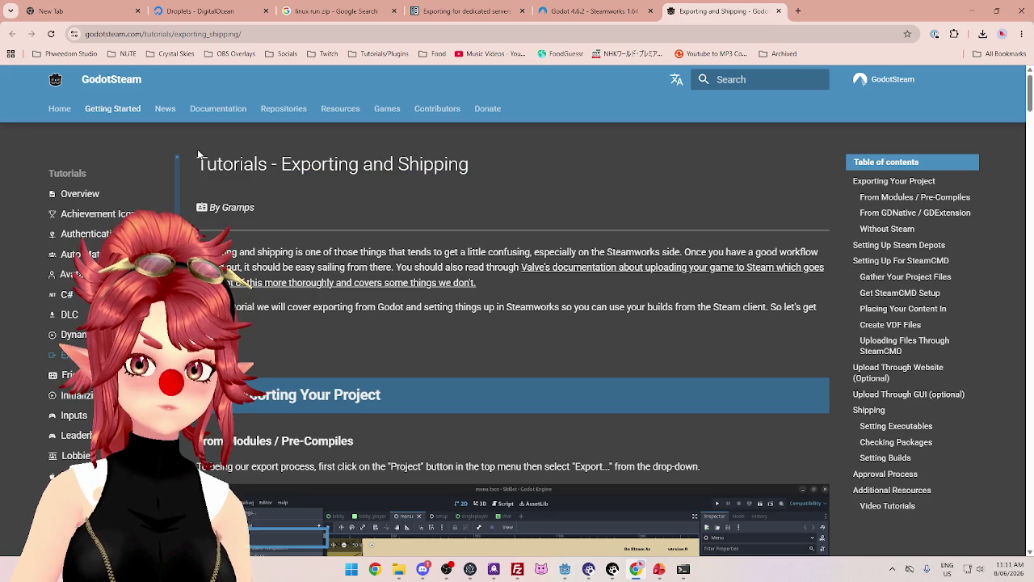
# Read the Exporting and Shipping tutorial down to the note on disabling debugging for release templates
pyautogui.tripleClick(316, 157)
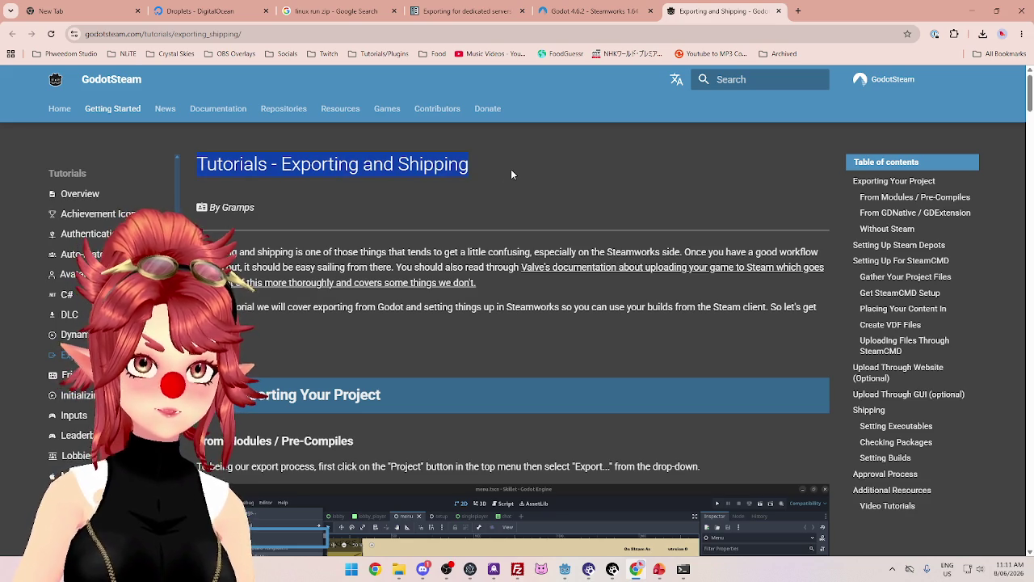
pyautogui.scroll(-1, 511, 171)
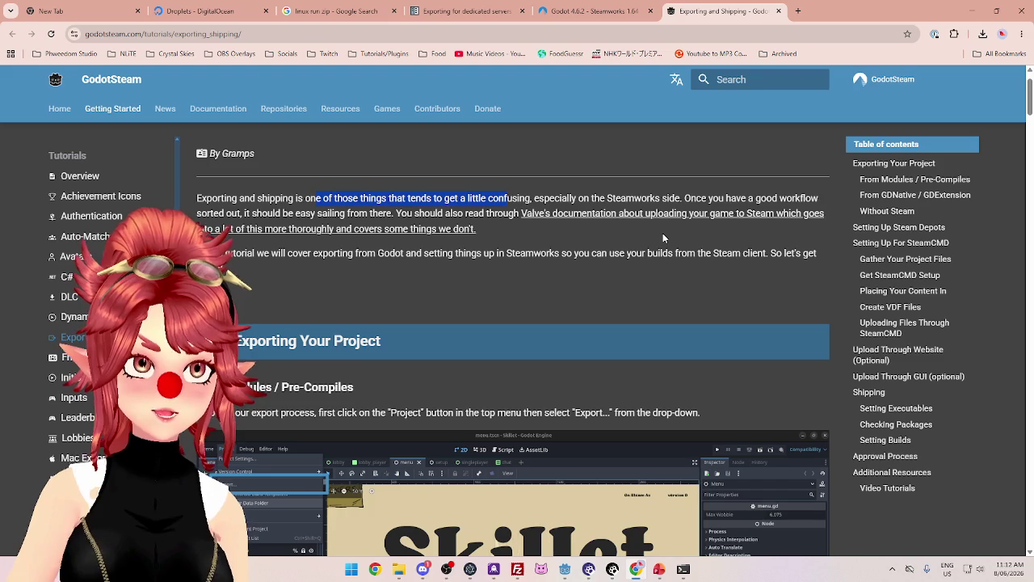
pyautogui.moveTo(355, 218); pyautogui.dragTo(461, 228)
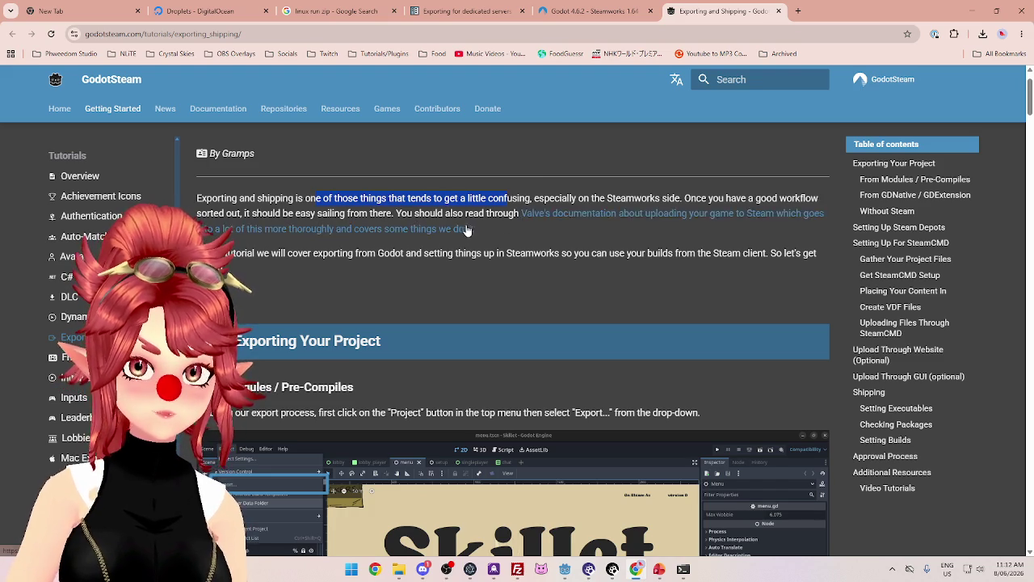
pyautogui.scroll(-4, 376, 201)
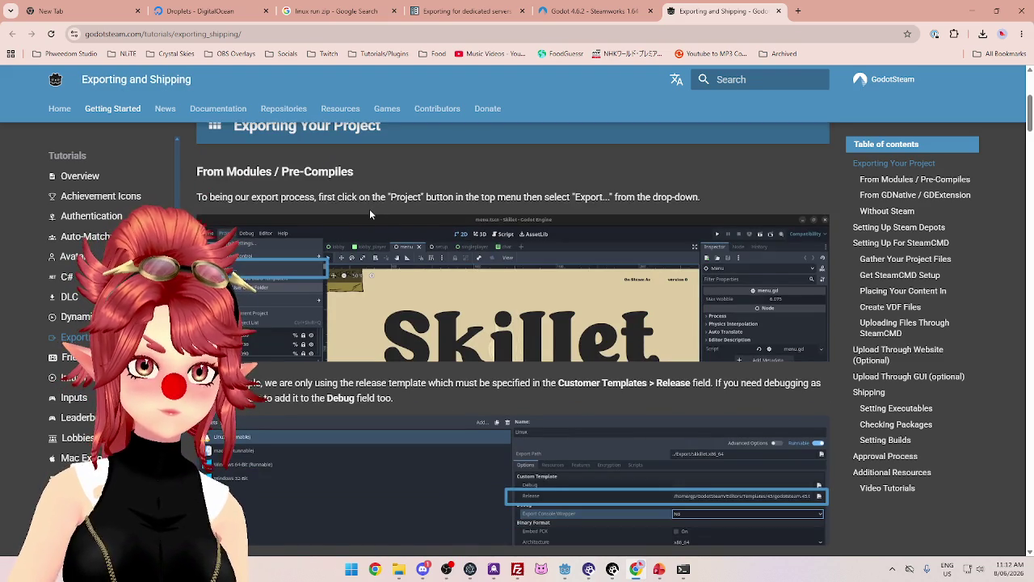
pyautogui.scroll(-2, 369, 208)
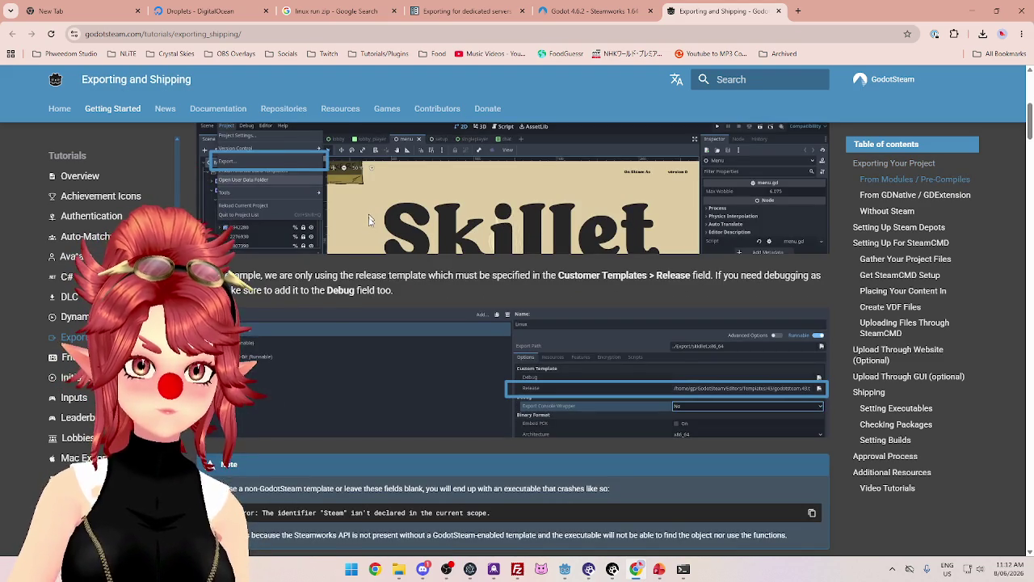
pyautogui.scroll(4, 368, 219)
pyautogui.scroll(-7, 368, 218)
pyautogui.scroll(-2, 368, 218)
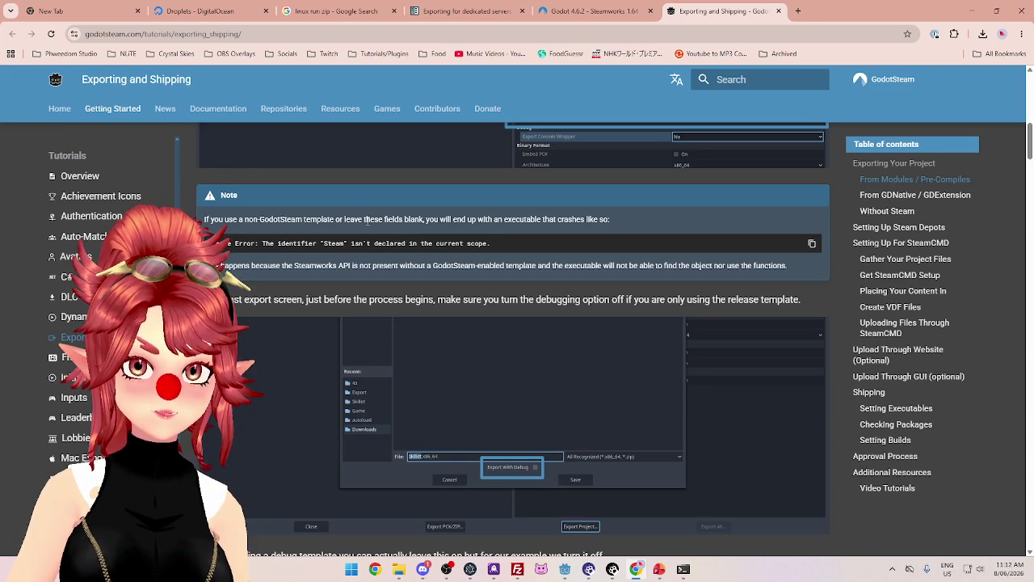
pyautogui.scroll(-1, 368, 220)
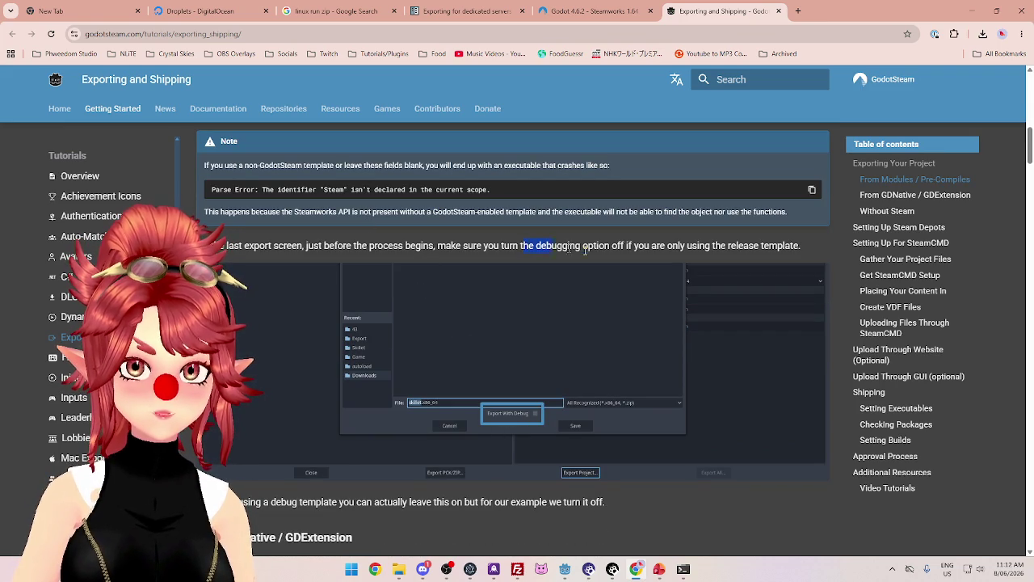
pyautogui.moveTo(702, 239); pyautogui.dragTo(730, 245)
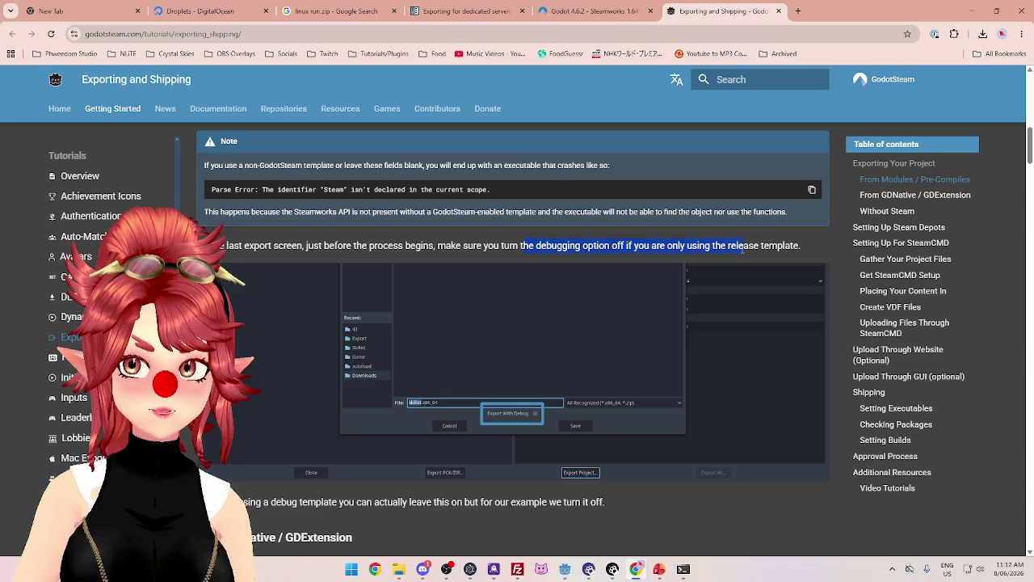
pyautogui.scroll(-1, 520, 217)
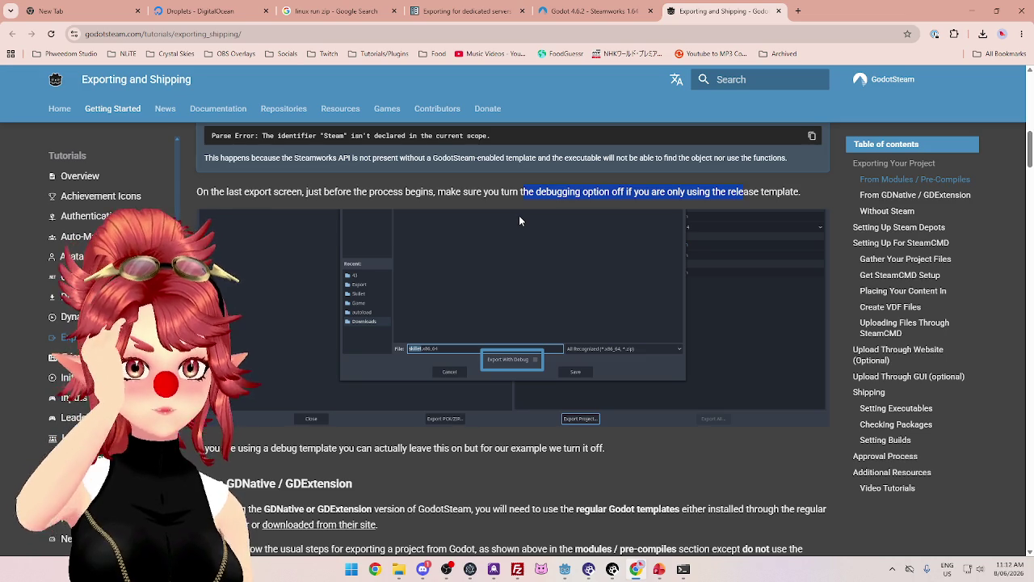
pyautogui.scroll(2, 519, 216)
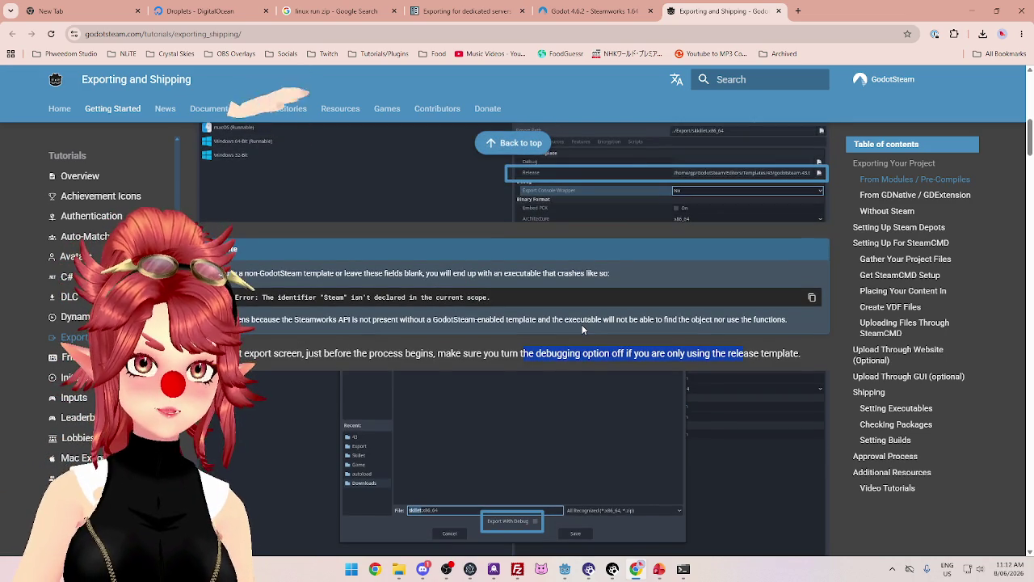
pyautogui.click(568, 570)
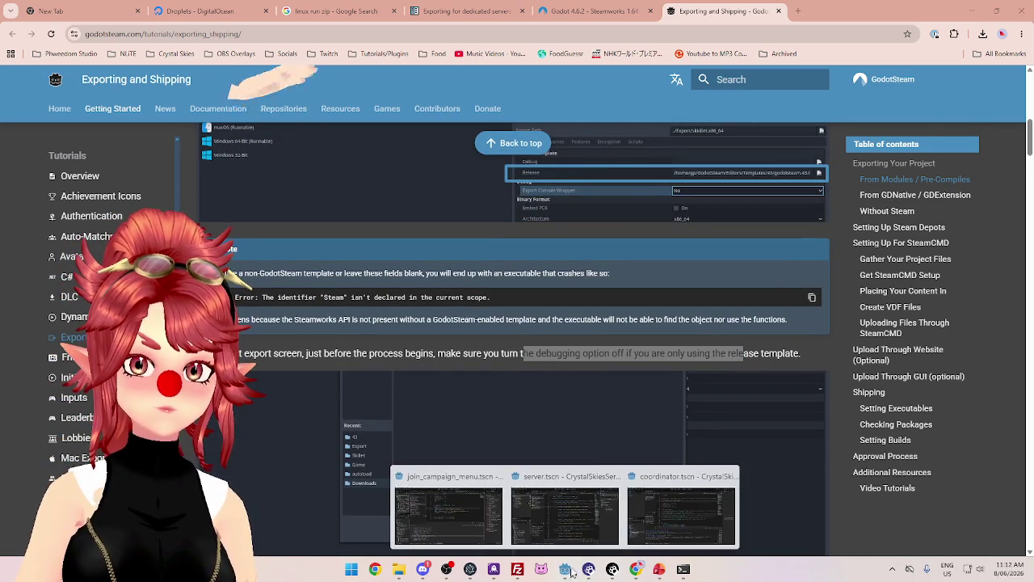
# Try installing the release server template file from linux64; Godot rejects it as unopenable
pyautogui.click(681, 515)
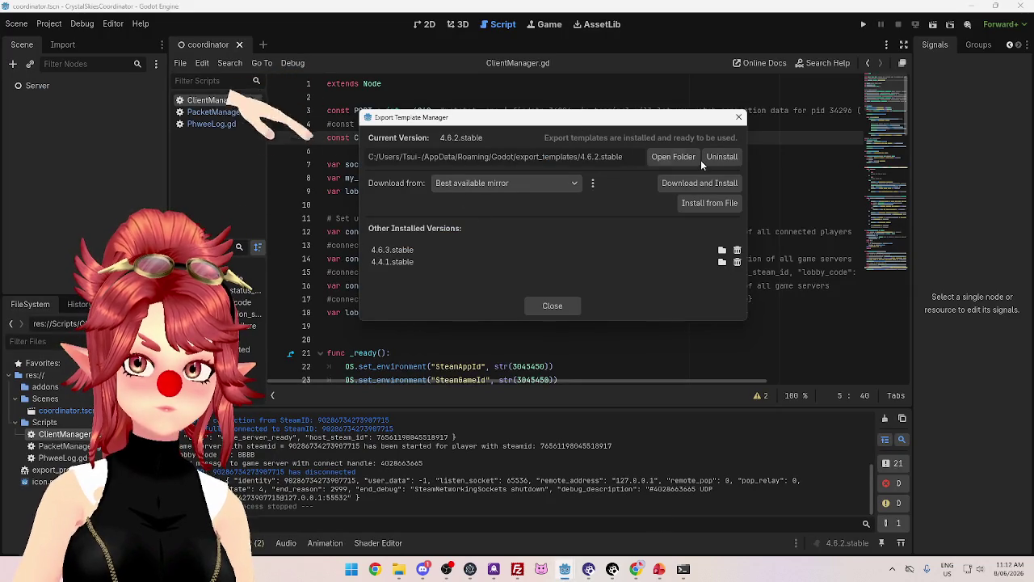
pyautogui.moveTo(635, 125)
pyautogui.mouseDown()
pyautogui.moveTo(633, 104)
pyautogui.moveTo(623, 119)
pyautogui.mouseUp()
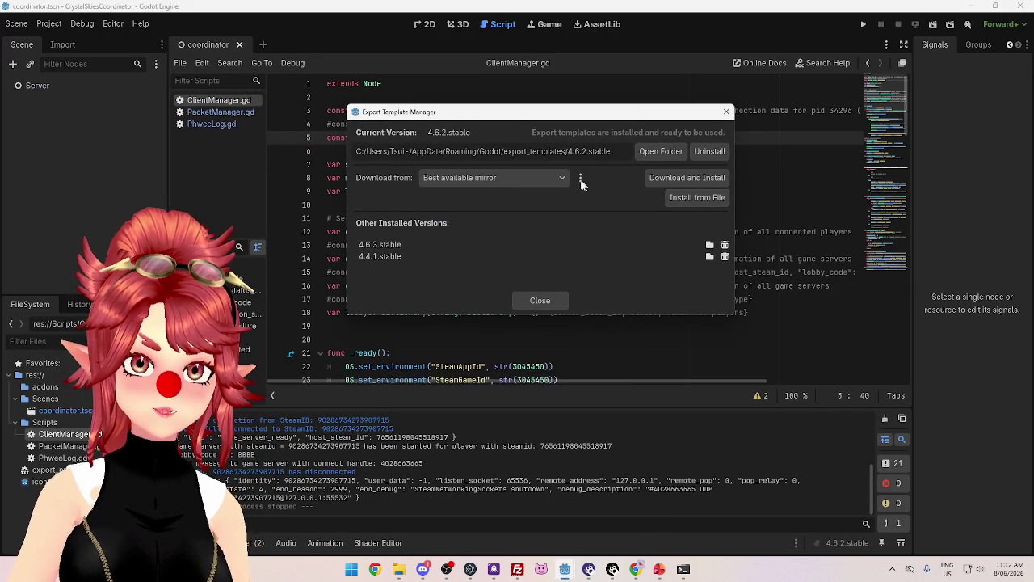
pyautogui.click(558, 177)
pyautogui.click(558, 177)
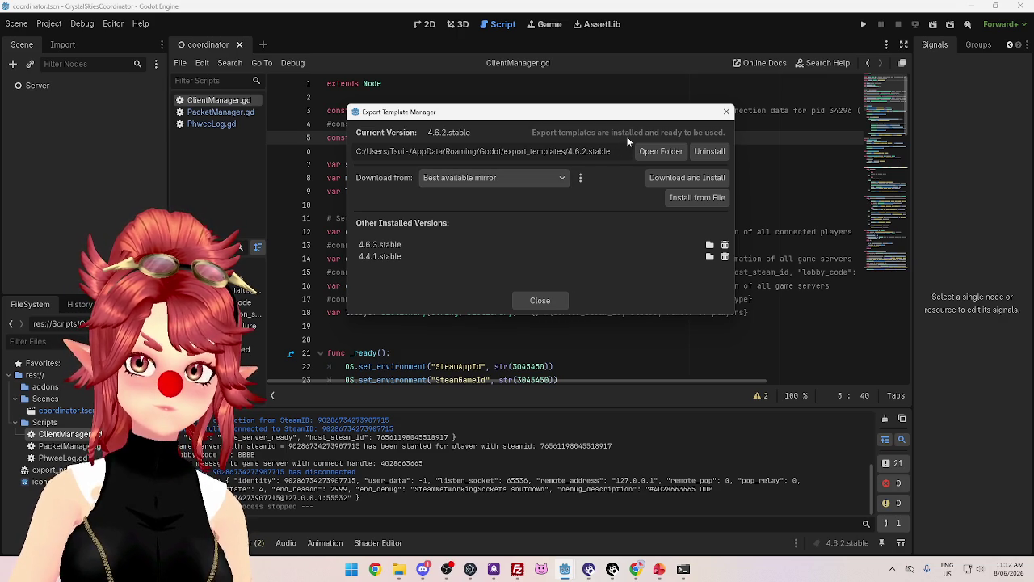
pyautogui.click(691, 198)
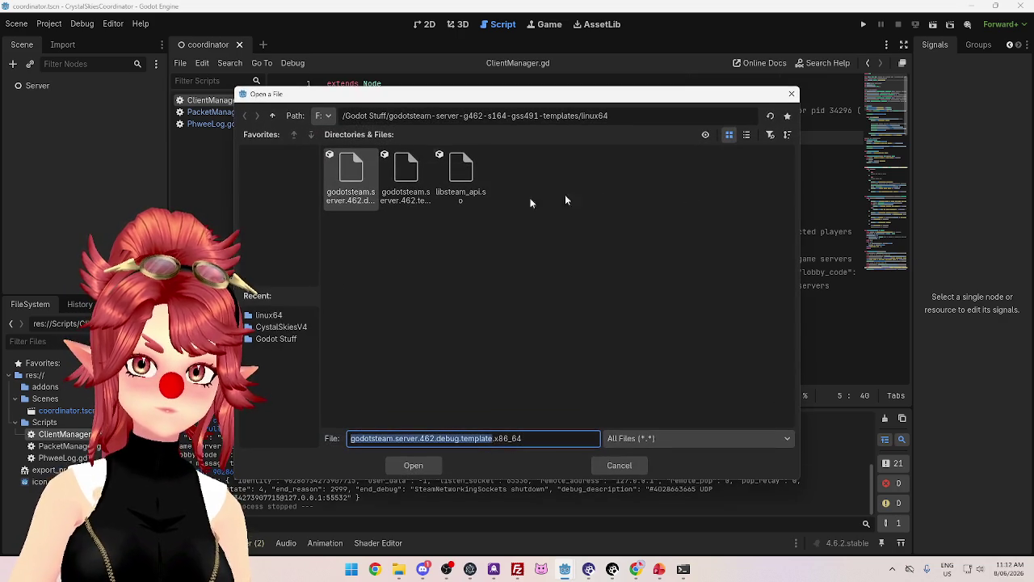
pyautogui.click(408, 189)
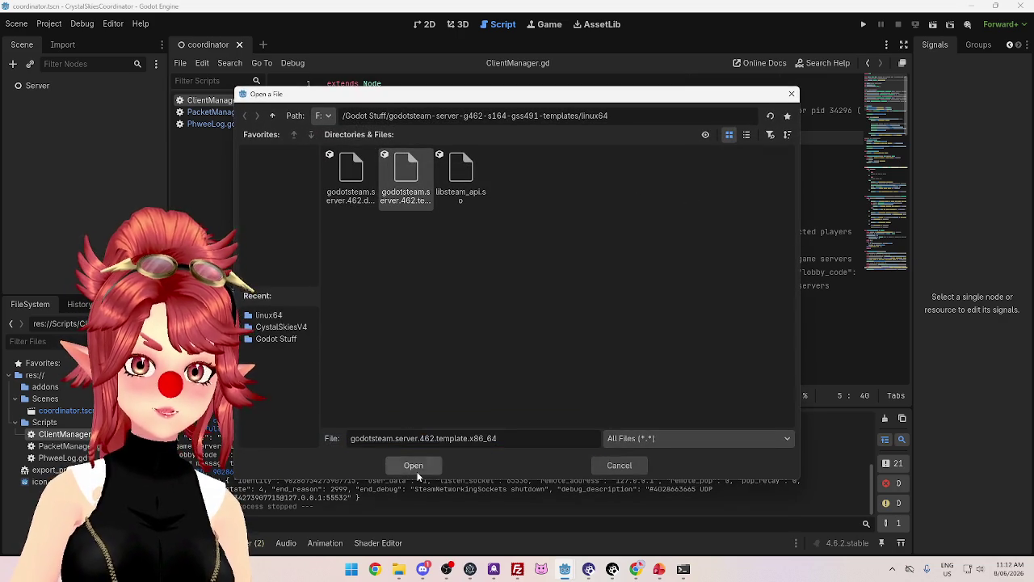
pyautogui.click(417, 468)
pyautogui.click(482, 299)
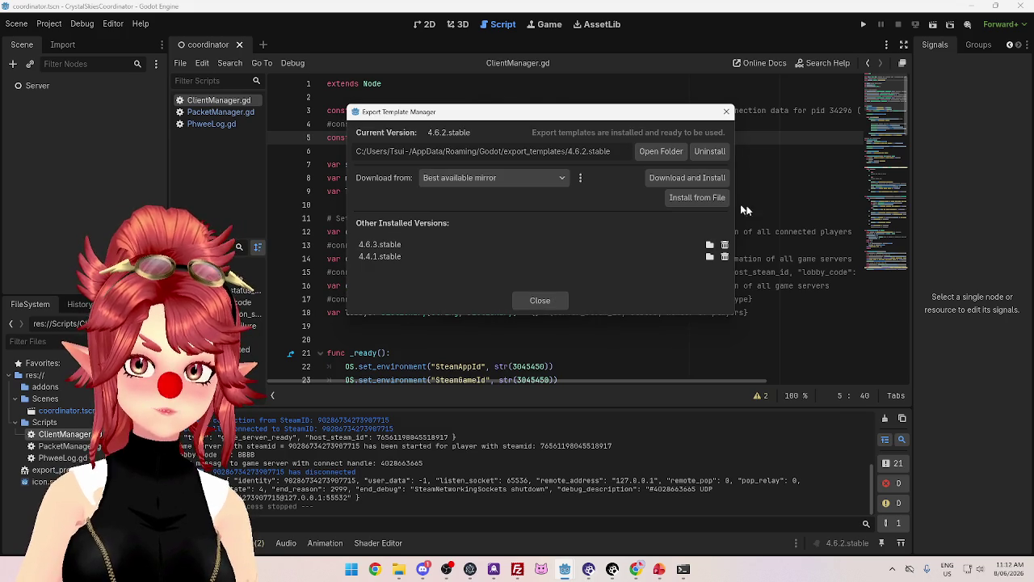
# Try installing the templates .tar.xz archive from Godot Stuff instead; it is rejected too
pyautogui.click(691, 200)
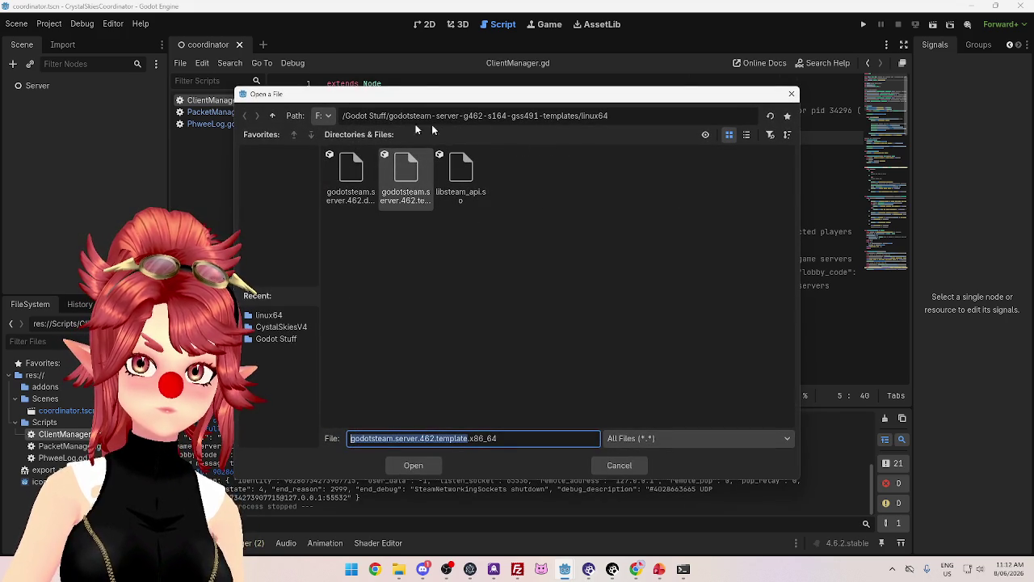
pyautogui.click(272, 115)
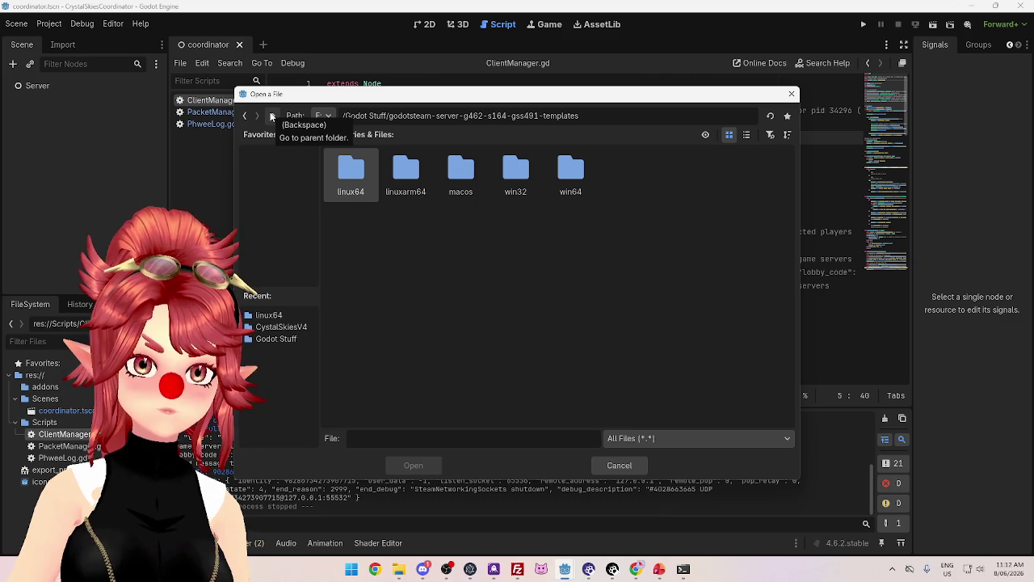
pyautogui.doubleClick(364, 169)
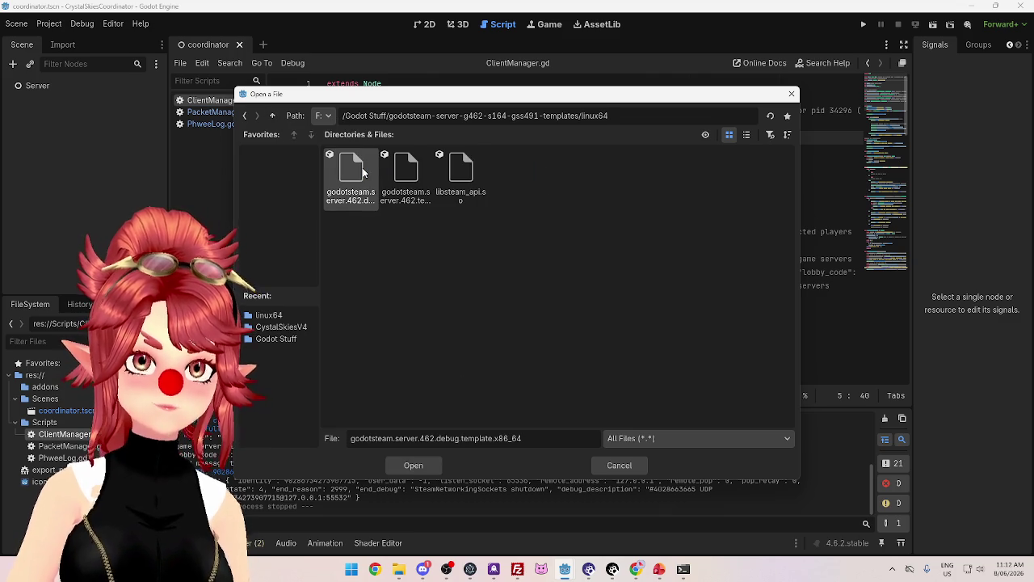
pyautogui.click(273, 115)
pyautogui.click(272, 115)
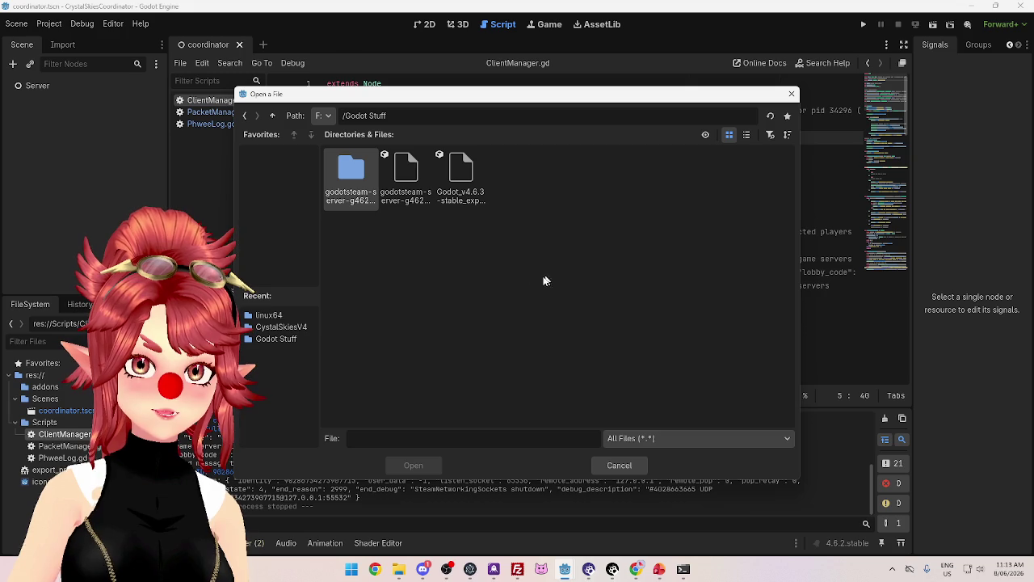
pyautogui.click(405, 174)
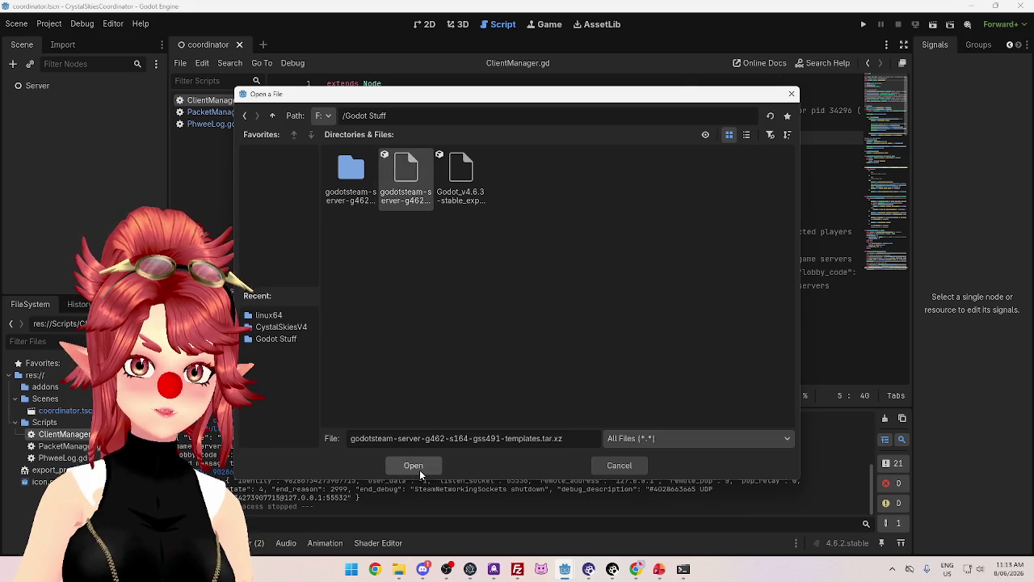
pyautogui.click(420, 469)
pyautogui.click(494, 302)
pyautogui.click(398, 569)
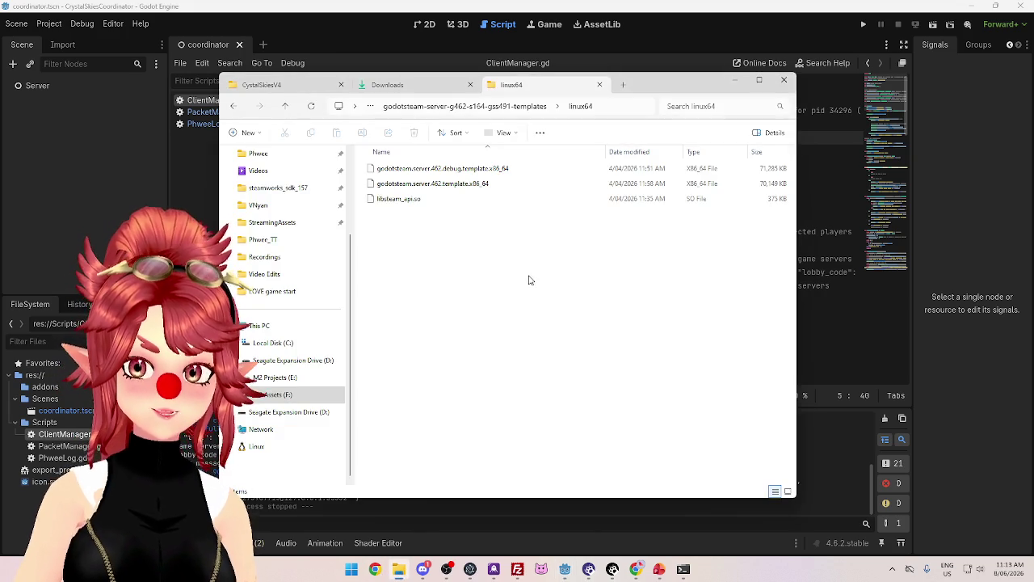
# Browse Godot Stuff, the godotsteam-server templates folder and its linux64 files, then return to Godot
pyautogui.doubleClick(280, 107)
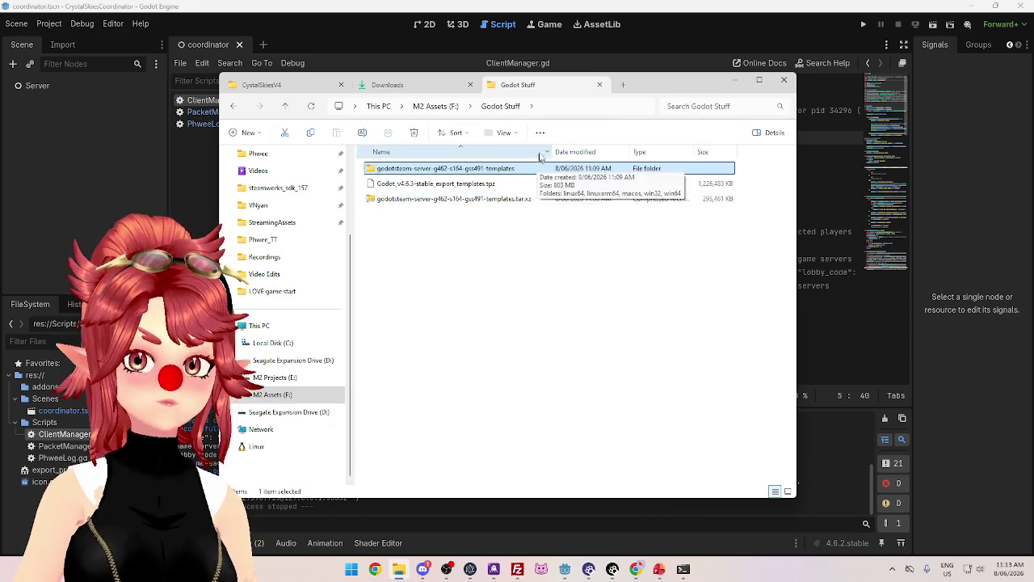
pyautogui.moveTo(554, 152); pyautogui.dragTo(614, 152)
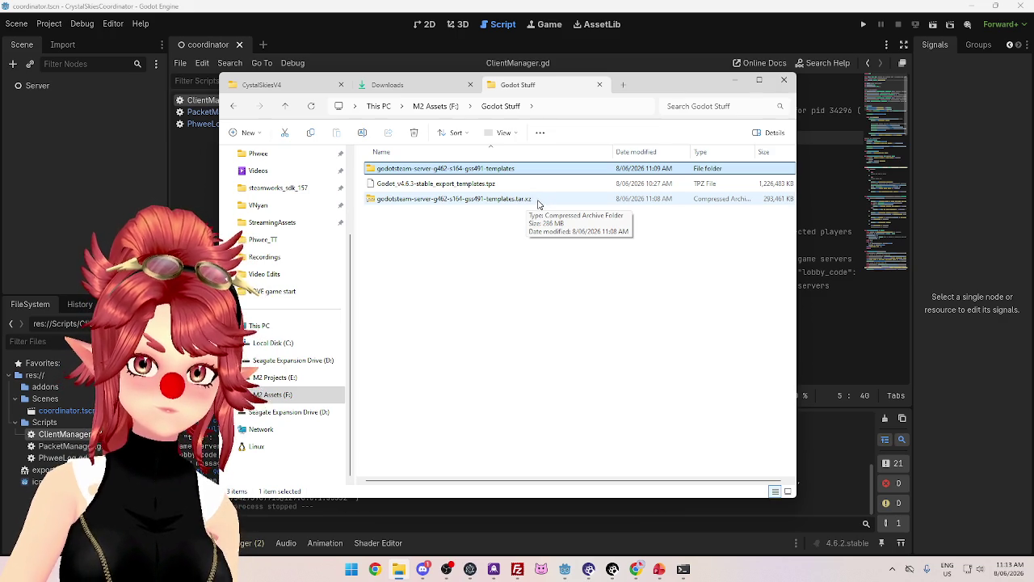
pyautogui.click(489, 269)
pyautogui.click(475, 192)
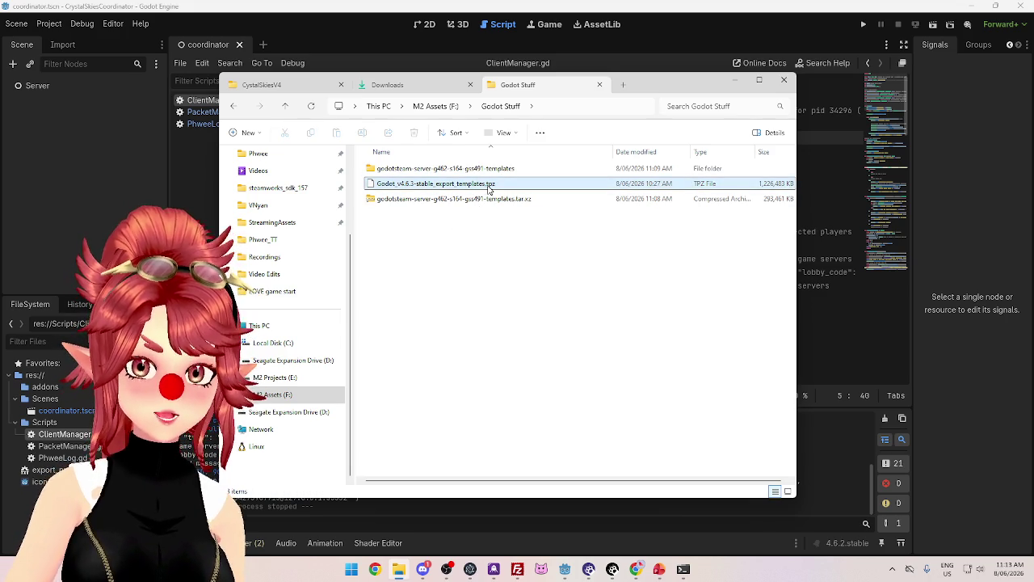
pyautogui.doubleClick(438, 168)
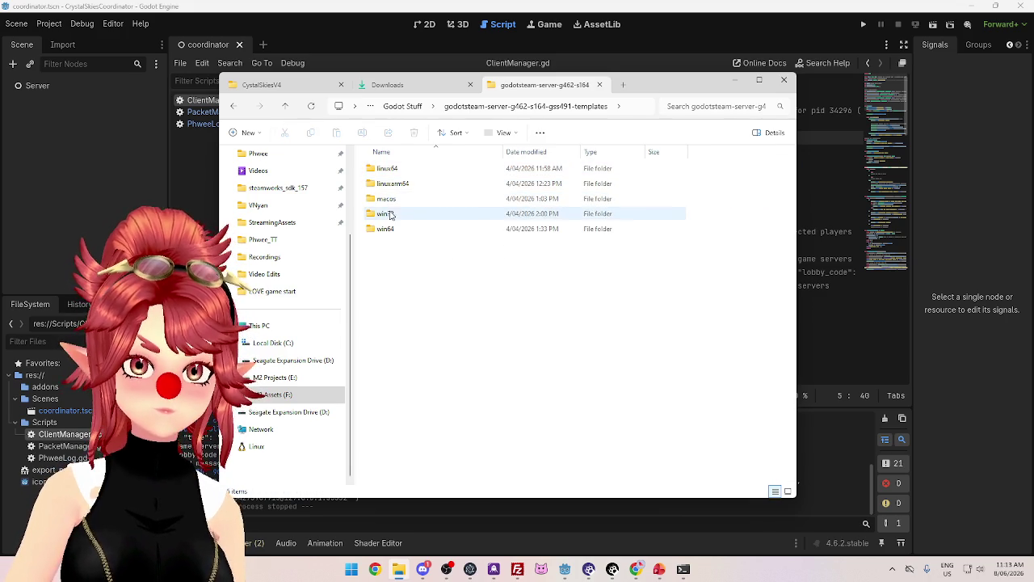
pyautogui.doubleClick(399, 170)
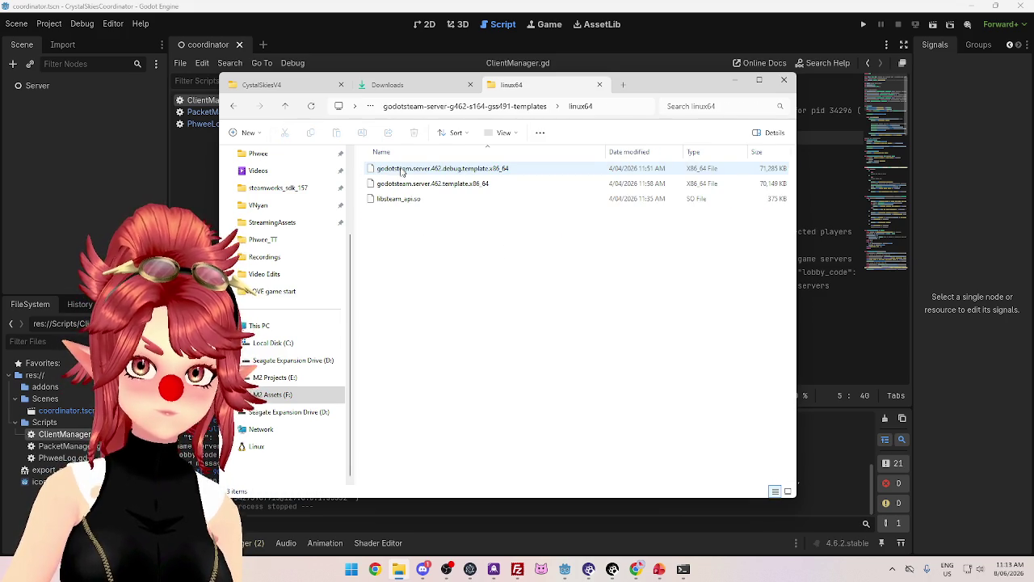
pyautogui.click(288, 107)
pyautogui.click(287, 107)
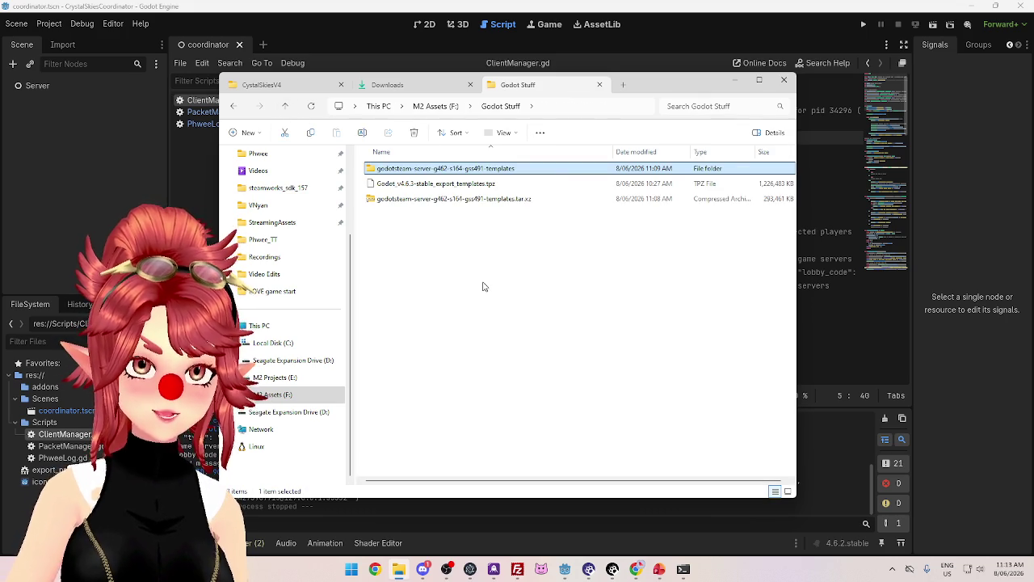
pyautogui.click(708, 24)
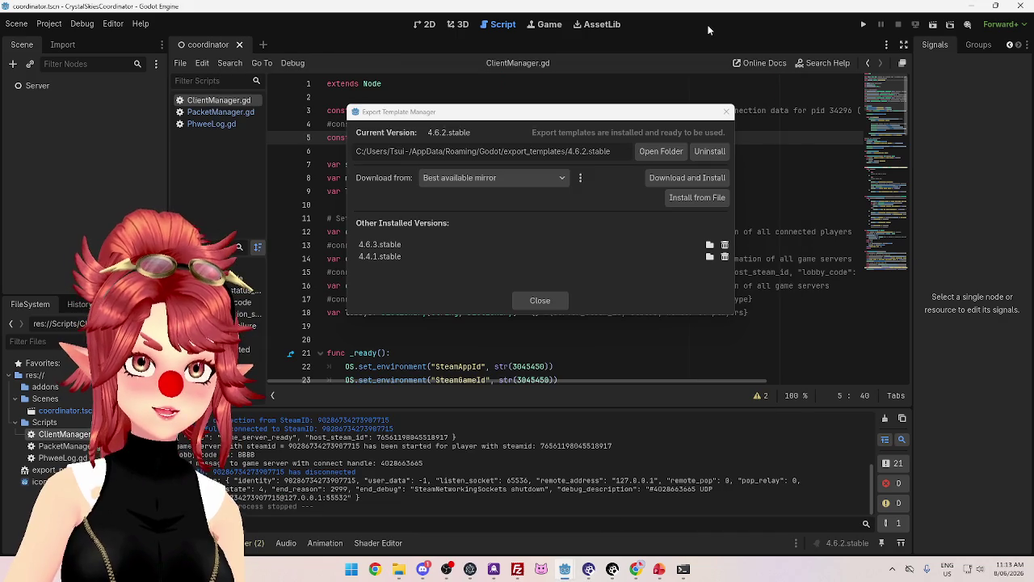
pyautogui.moveTo(628, 118); pyautogui.dragTo(623, 115)
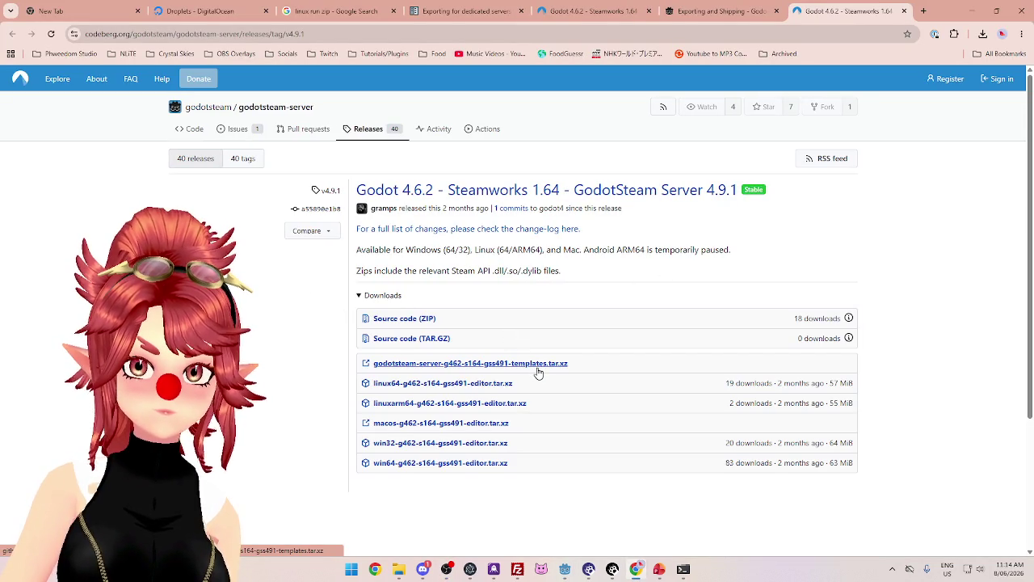
# Highlight the GodotSteam Server 4.9.1 release's supported platforms and Steam API file notes, then minimize Chrome
pyautogui.moveTo(391, 251); pyautogui.dragTo(718, 250)
pyautogui.moveTo(391, 270); pyautogui.dragTo(559, 272)
pyautogui.moveTo(362, 250); pyautogui.dragTo(650, 251)
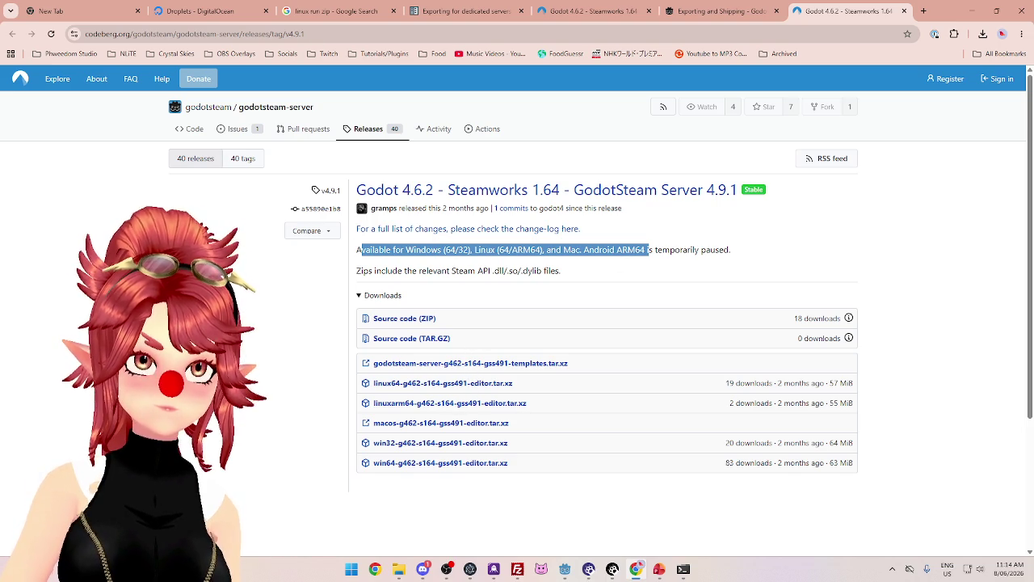
pyautogui.click(972, 11)
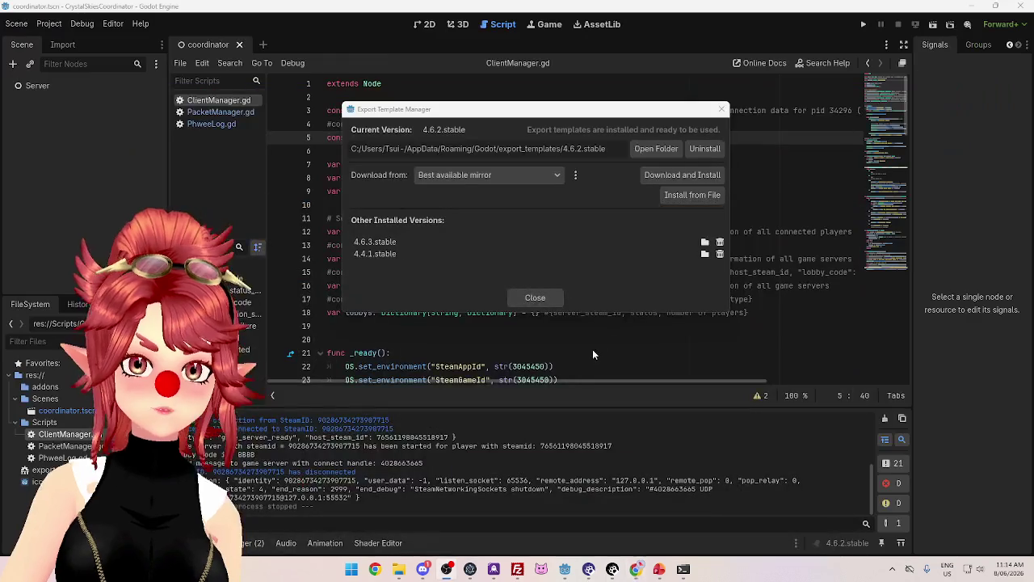
# Retry installing godotsteam-server-g462-s164-gss491-templates.tar.xz, dismiss the rejection, and open Godot Stuff in Explorer
pyautogui.click(682, 196)
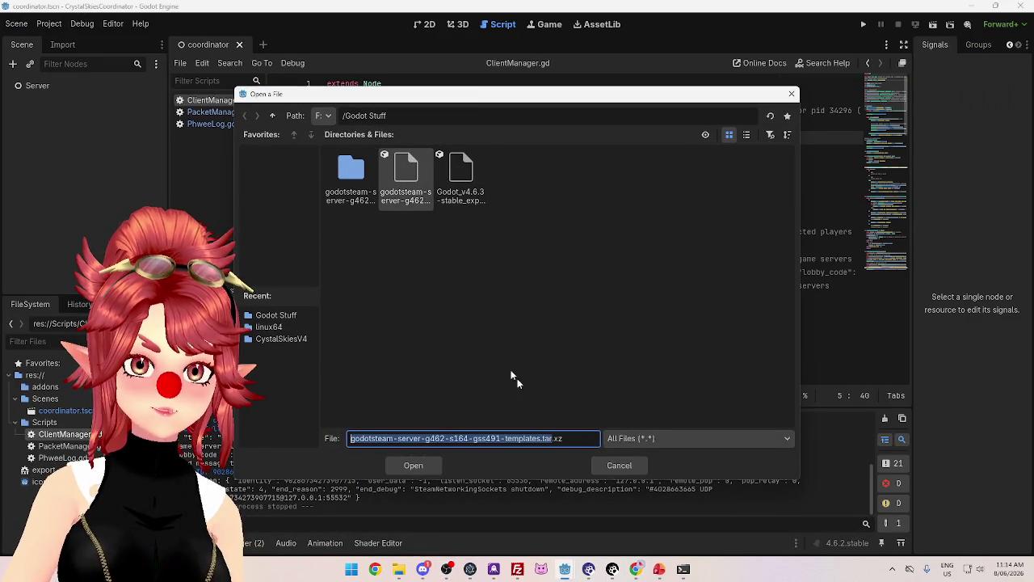
pyautogui.press('Return')
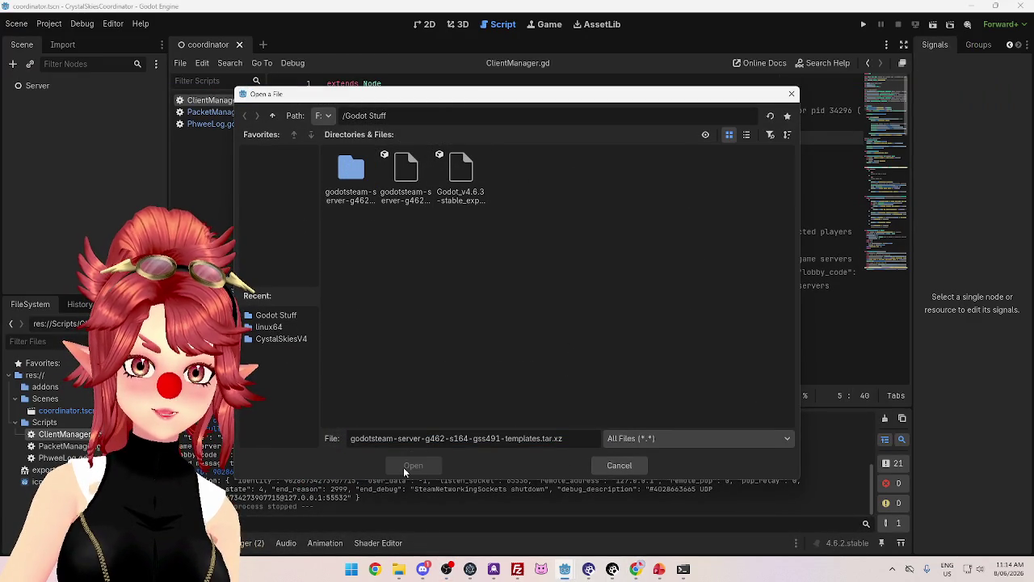
pyautogui.click(418, 202)
pyautogui.click(416, 466)
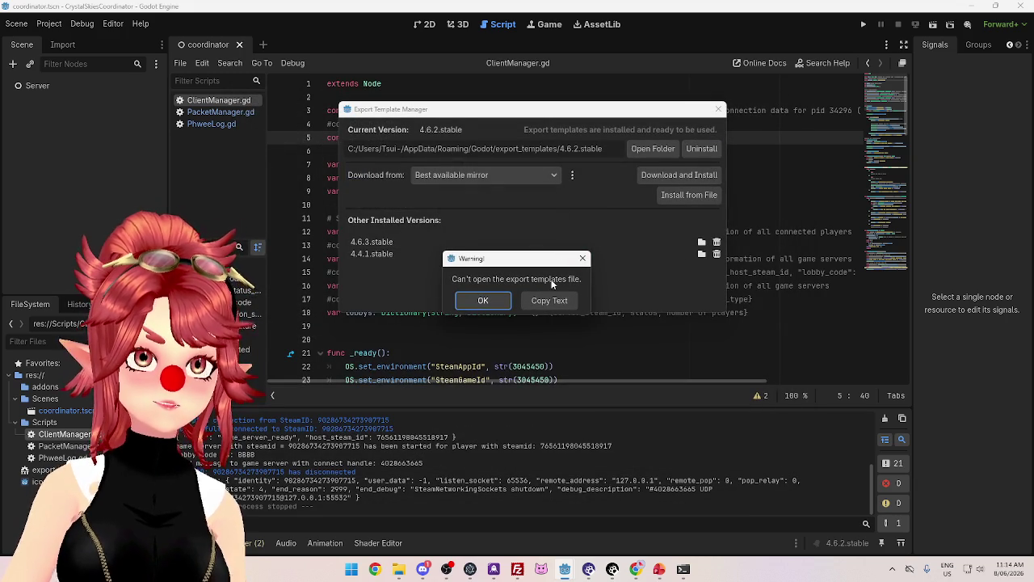
pyautogui.click(483, 300)
pyautogui.moveTo(610, 111); pyautogui.dragTo(606, 99)
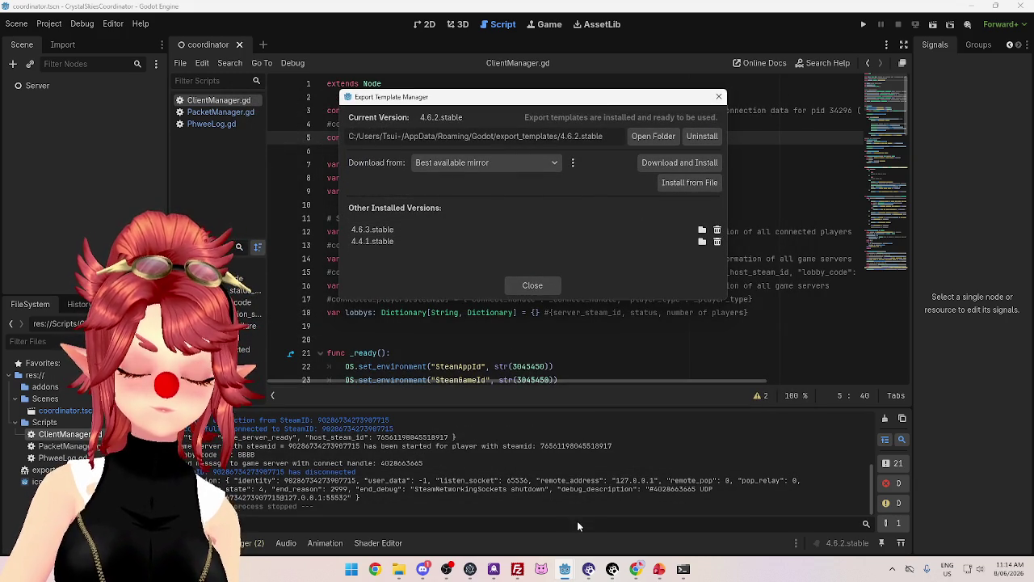
pyautogui.click(398, 568)
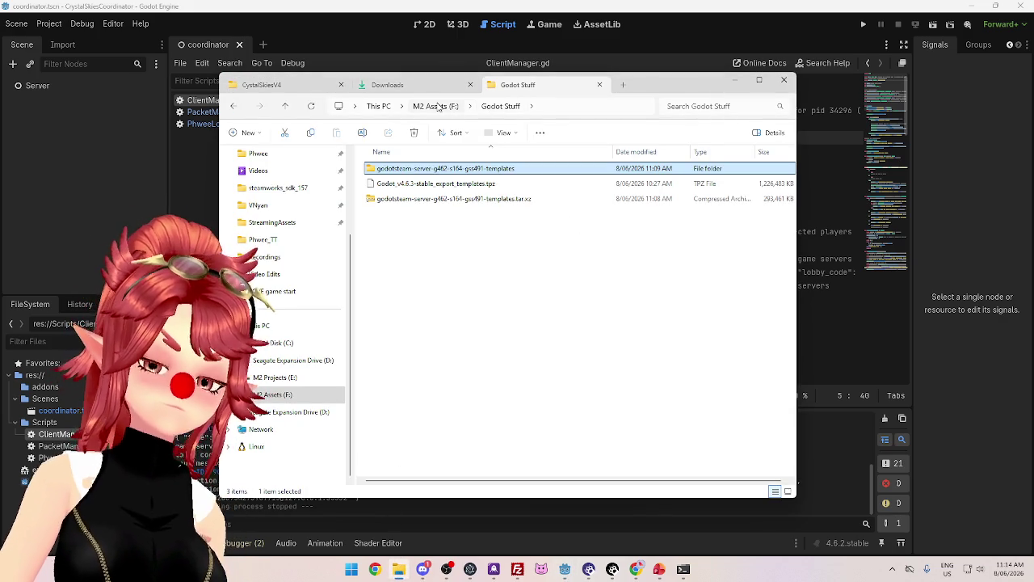
# Return to the Exporting and Shipping tutorial and highlight the GDNative / GDExtension template requirement
pyautogui.click(439, 107)
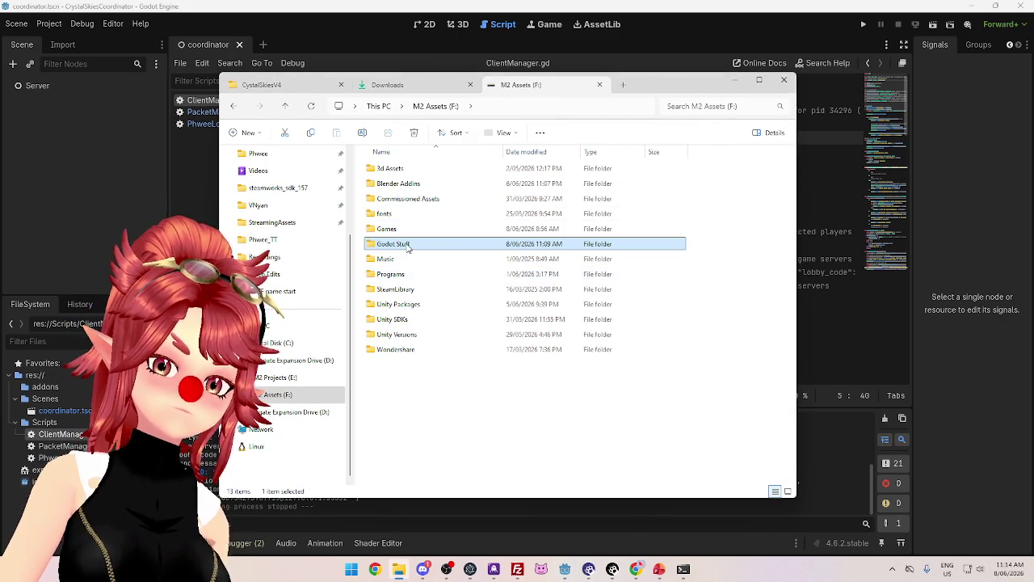
pyautogui.click(636, 569)
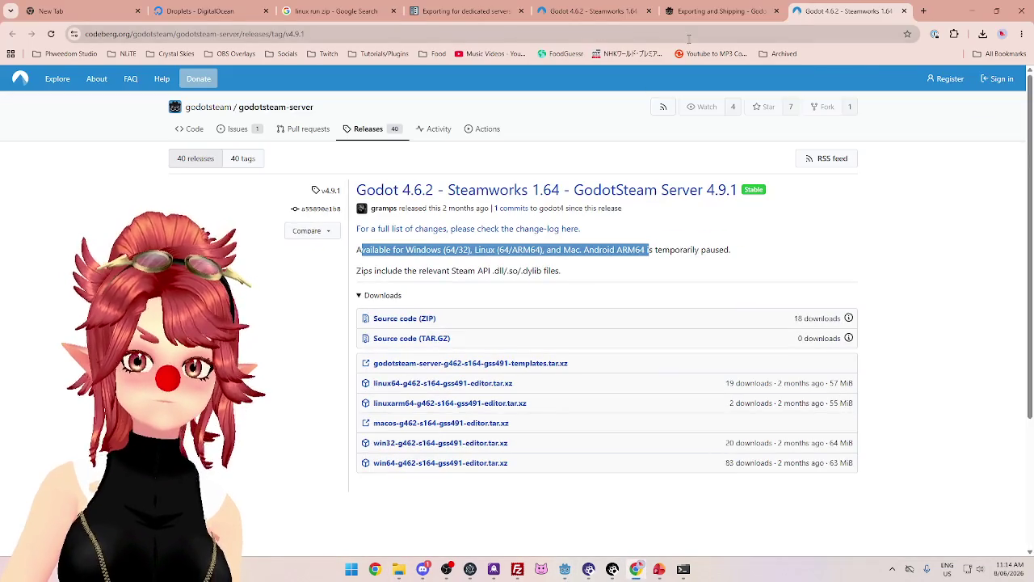
pyautogui.click(735, 23)
pyautogui.scroll(-4, 383, 322)
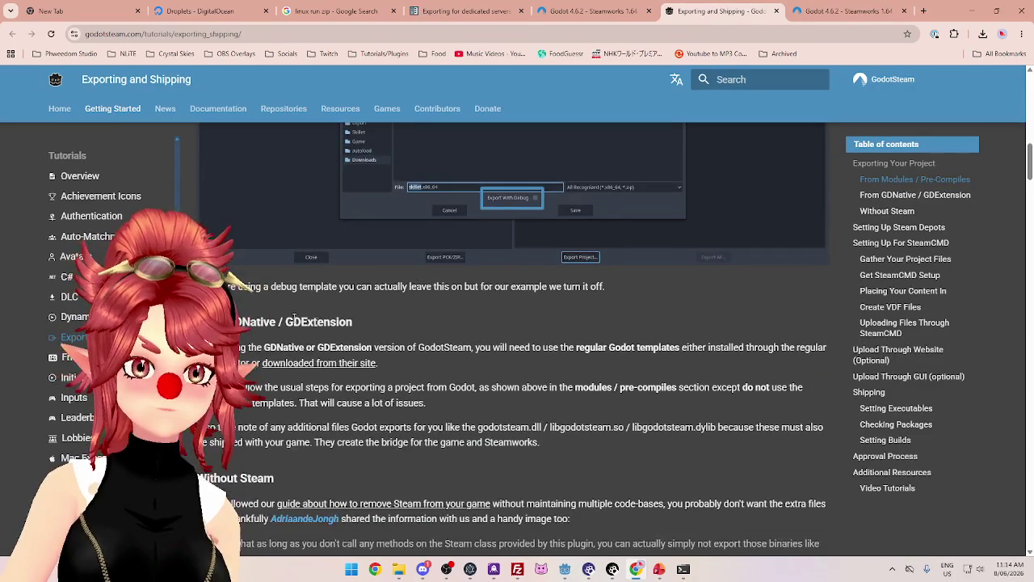
pyautogui.moveTo(414, 348); pyautogui.dragTo(510, 347)
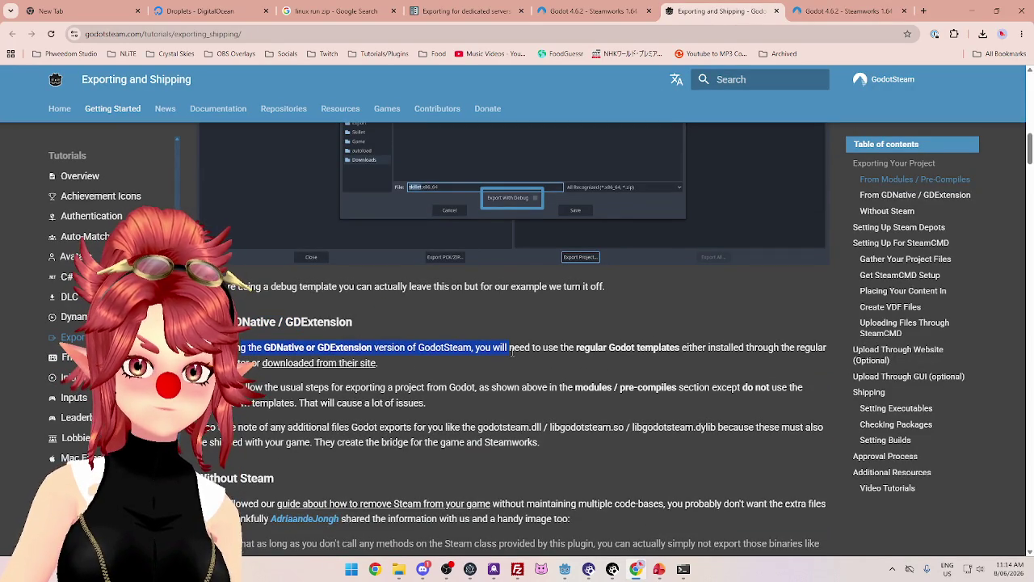
# Scroll down and highlight the note about putting the release template in Custom Templates > Release
pyautogui.scroll(-3, 512, 352)
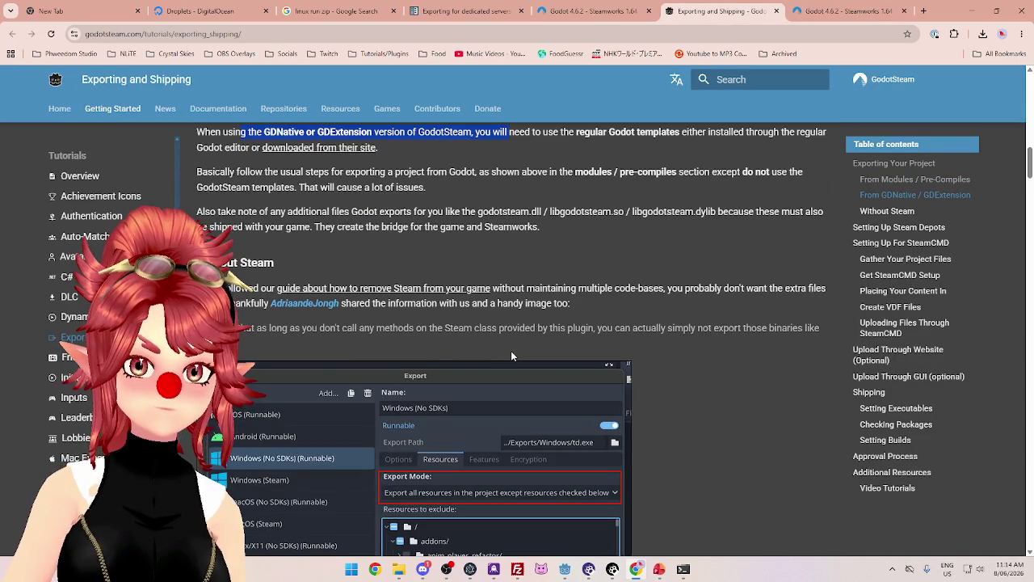
pyautogui.scroll(-12, 512, 355)
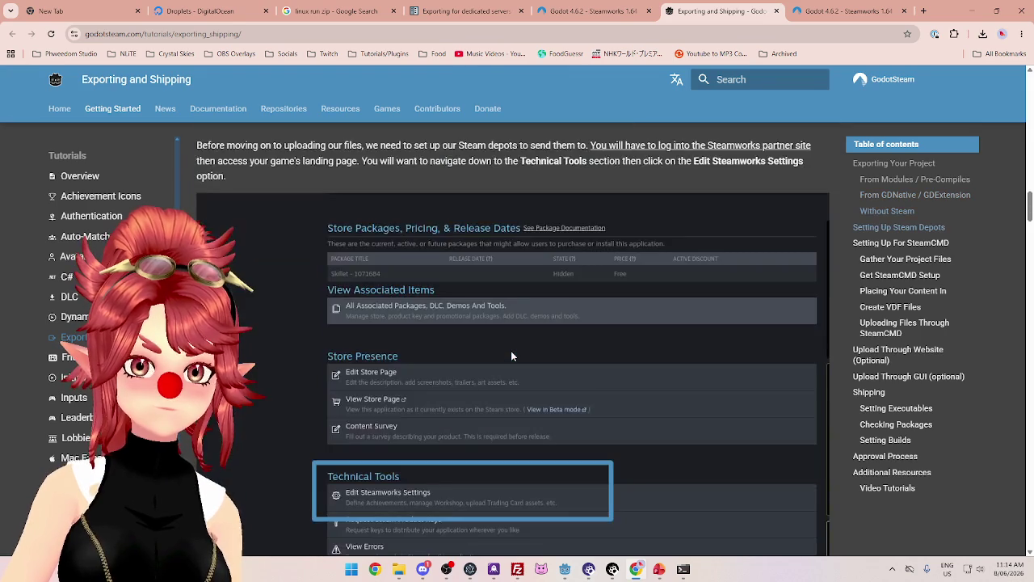
pyautogui.scroll(15, 511, 352)
pyautogui.scroll(15, 511, 360)
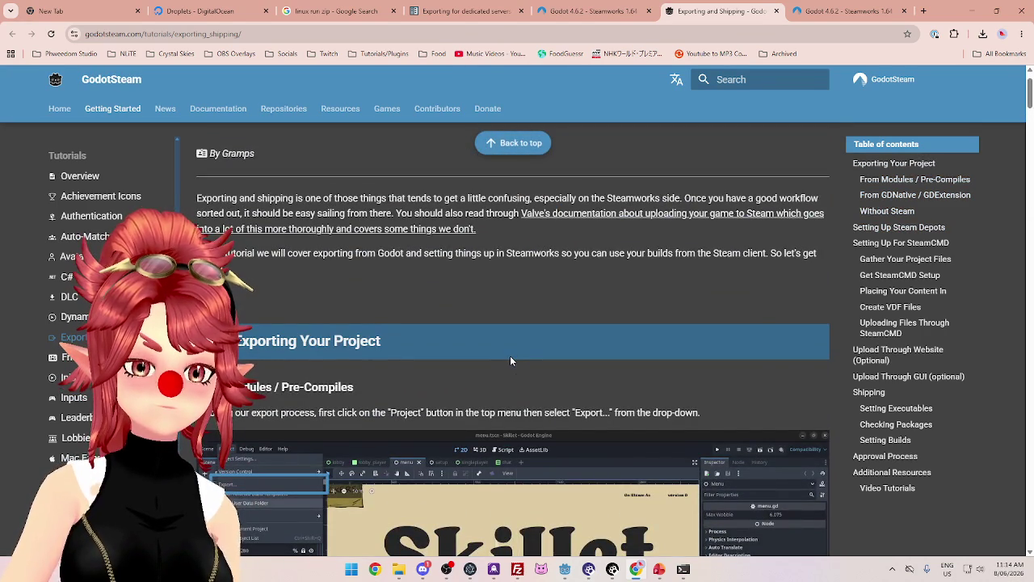
pyautogui.scroll(-2, 510, 356)
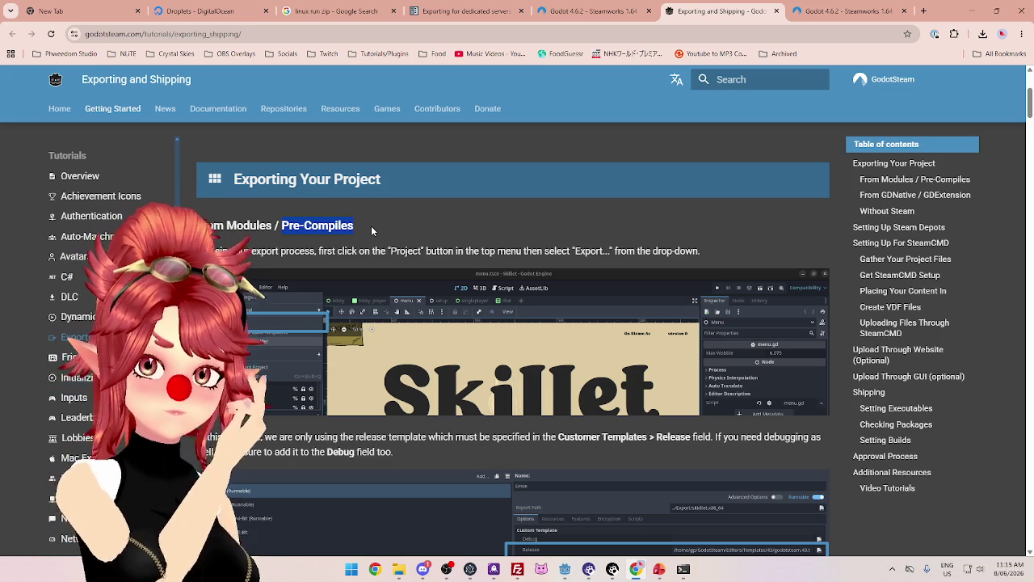
pyautogui.scroll(-1, 333, 325)
pyautogui.moveTo(316, 329); pyautogui.dragTo(428, 330)
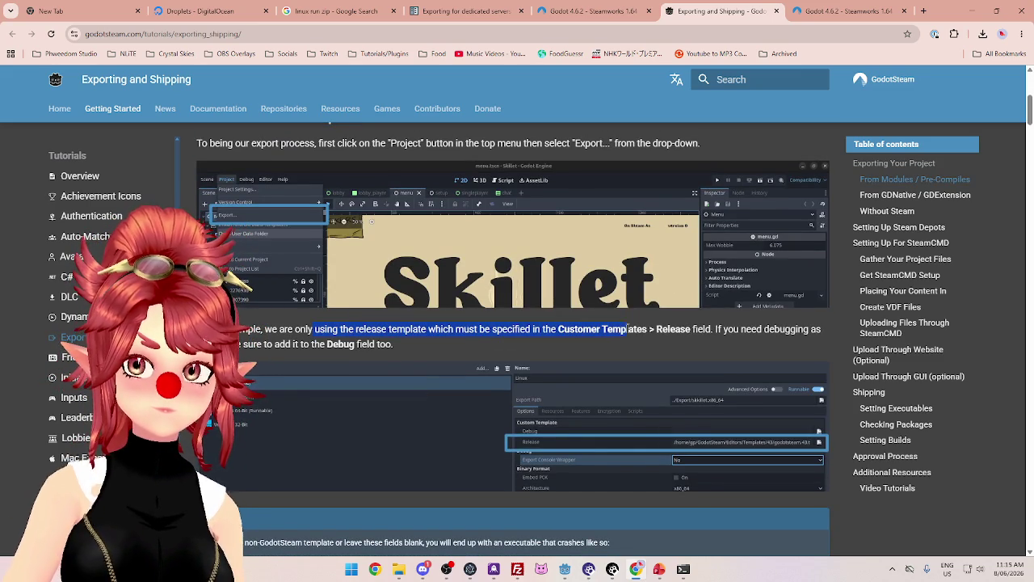
pyautogui.moveTo(649, 327); pyautogui.dragTo(578, 328)
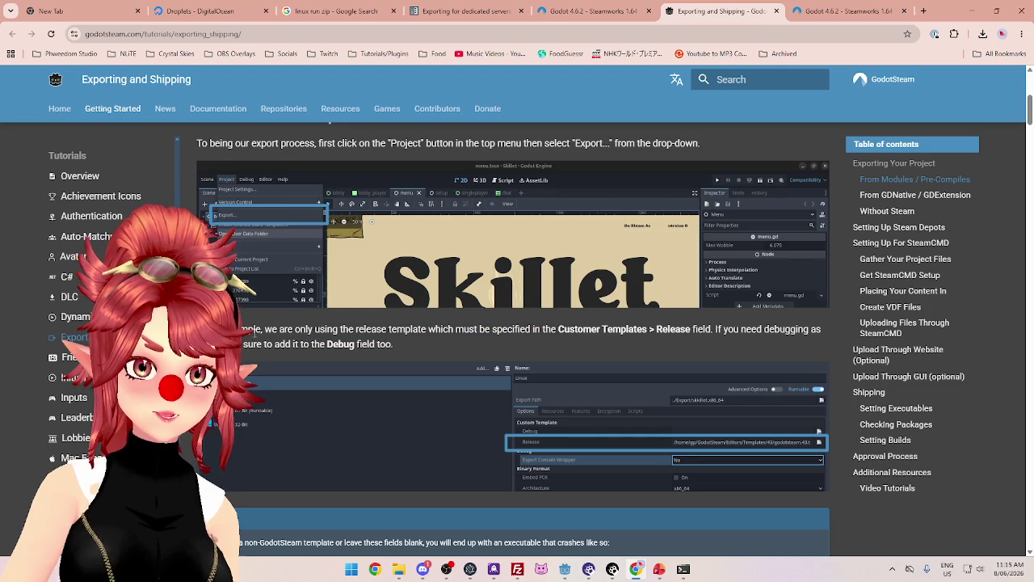
pyautogui.moveTo(431, 331); pyautogui.dragTo(450, 331)
pyautogui.moveTo(568, 331); pyautogui.dragTo(639, 330)
pyautogui.moveTo(715, 340)
pyautogui.mouseDown()
pyautogui.moveTo(741, 330)
pyautogui.moveTo(530, 328)
pyautogui.mouseUp()
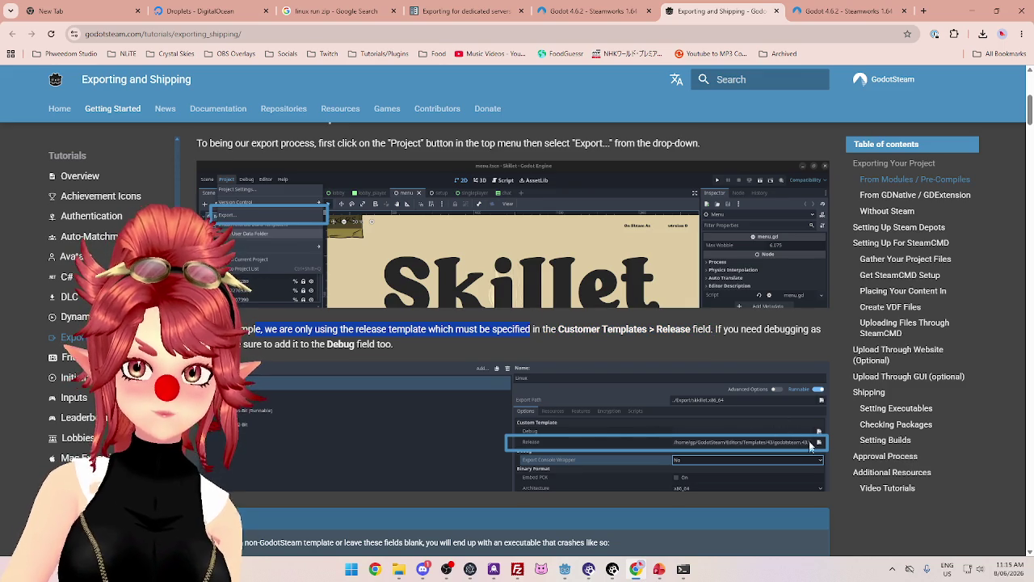
pyautogui.moveTo(565, 569)
pyautogui.click(555, 537)
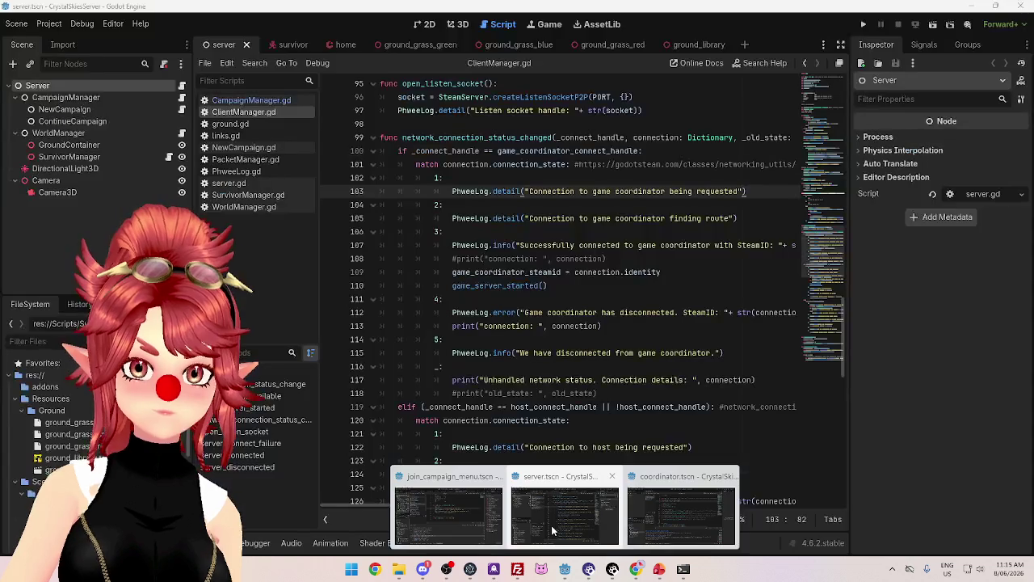
# Check the server project's export settings, find no presets, and close them
pyautogui.click(57, 27)
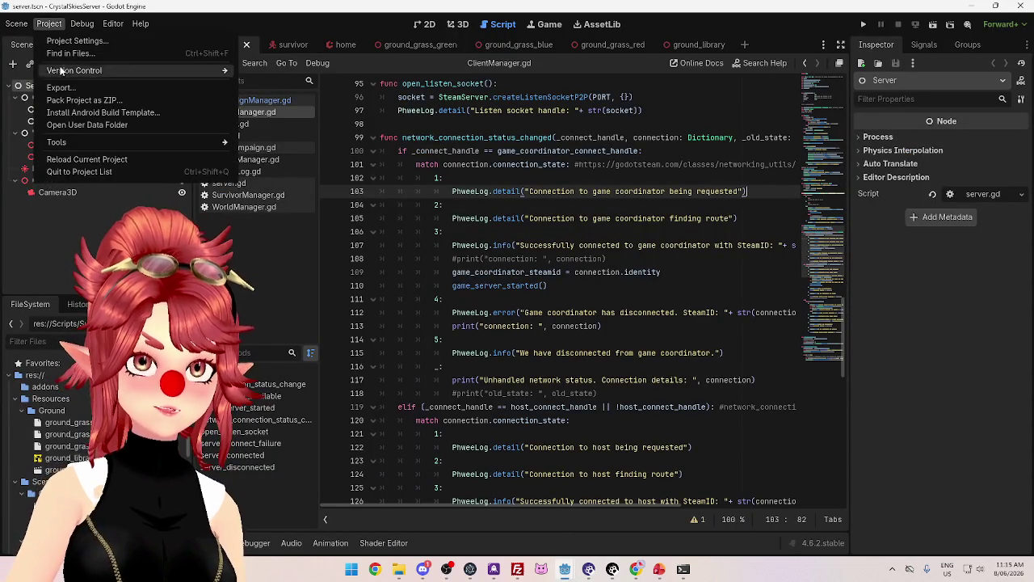
pyautogui.click(62, 87)
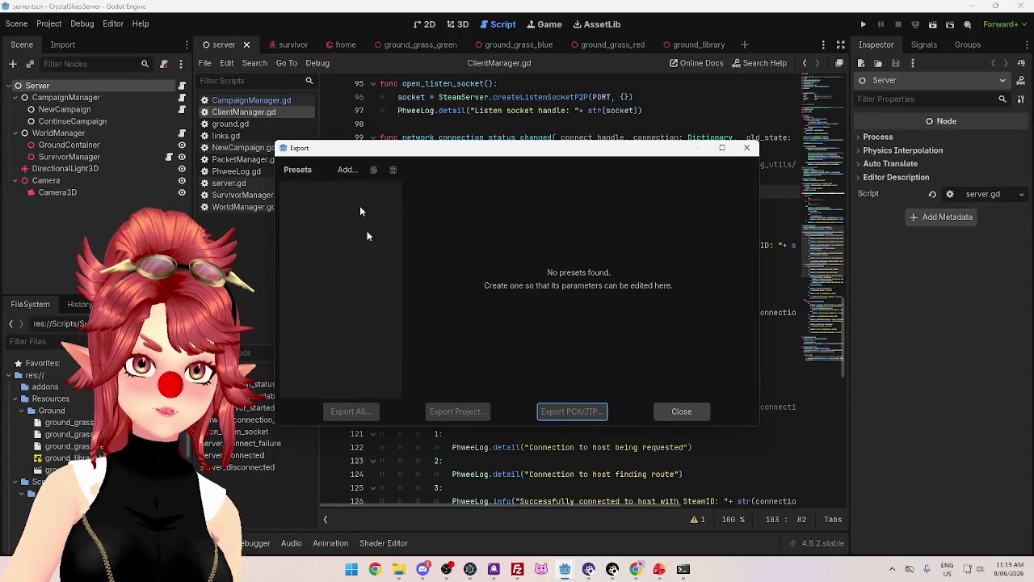
pyautogui.click(747, 148)
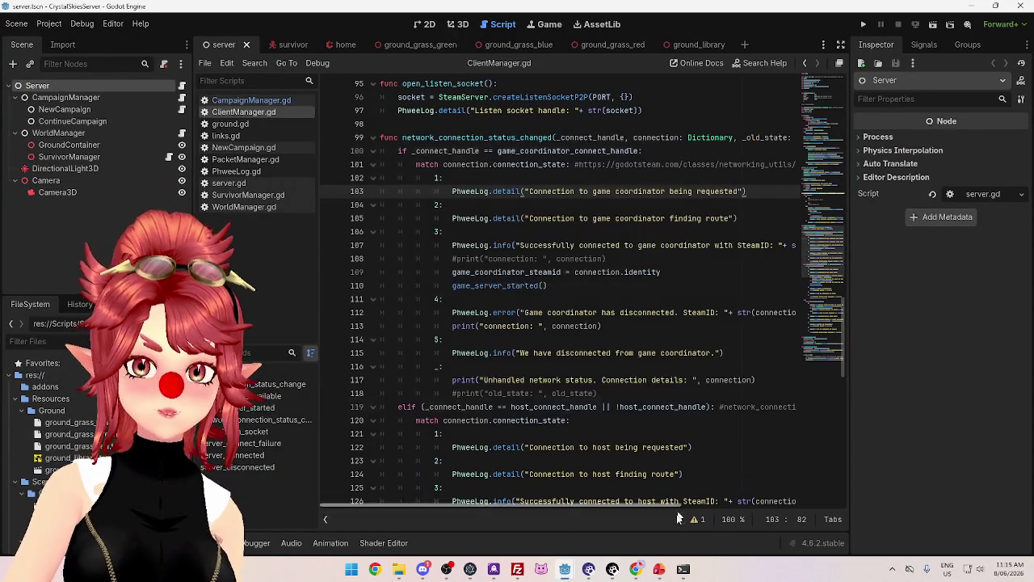
# In the coordinator project, close the Export Template Manager and open the Linux (Runnable) export preset's Release template field
pyautogui.moveTo(564, 572)
pyautogui.click(671, 517)
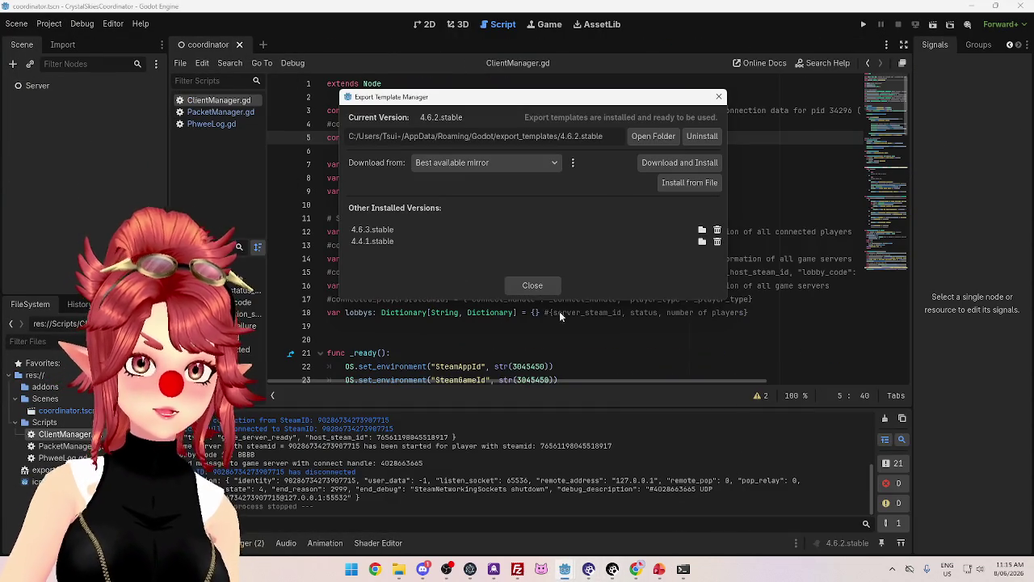
pyautogui.click(547, 284)
pyautogui.click(49, 24)
pyautogui.click(53, 85)
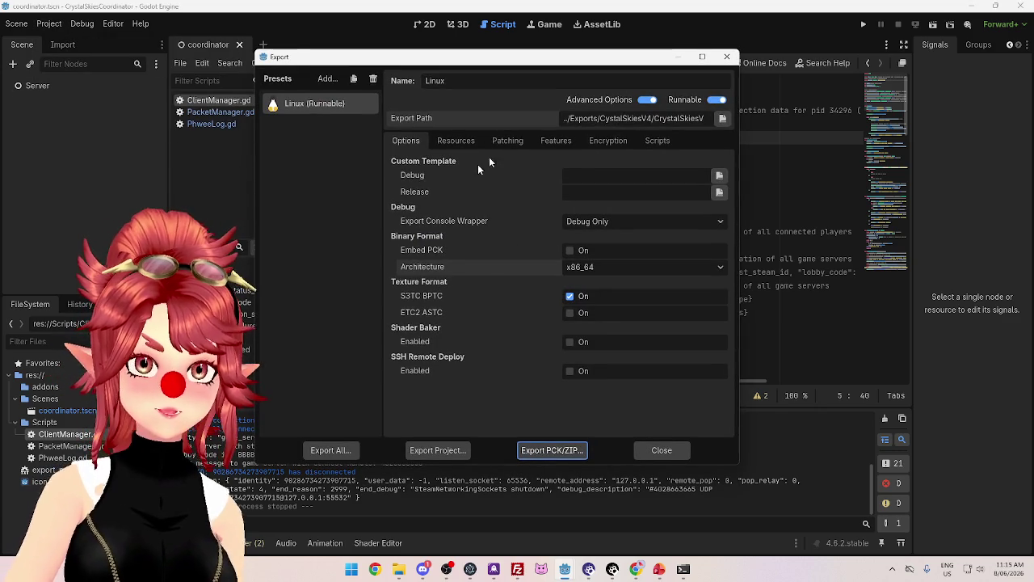
pyautogui.click(572, 195)
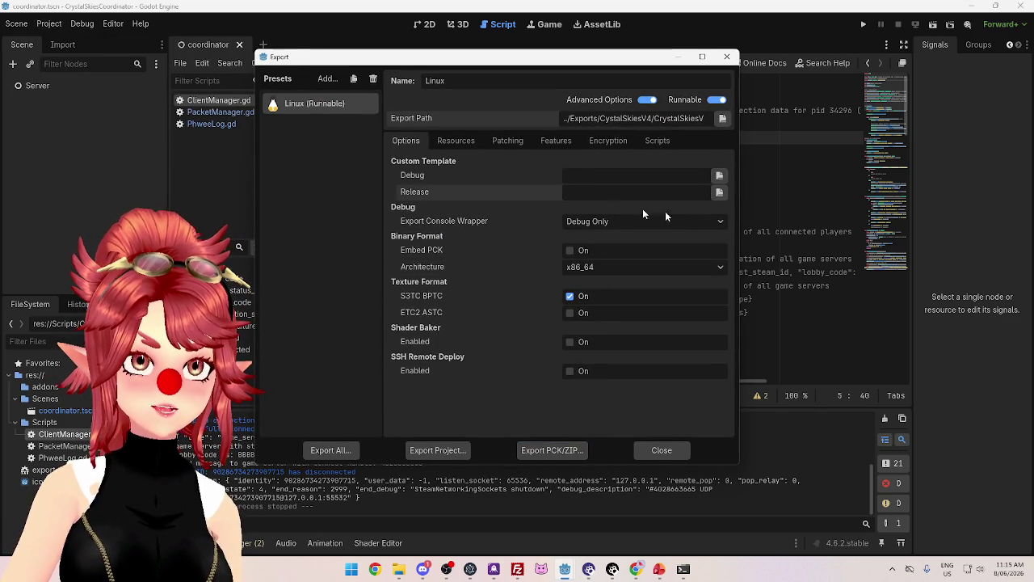
# Set the Release template to godotsteam-server-g462-s164-gss491-templates.tar.xz from F:/Godot Stuff
pyautogui.click(719, 192)
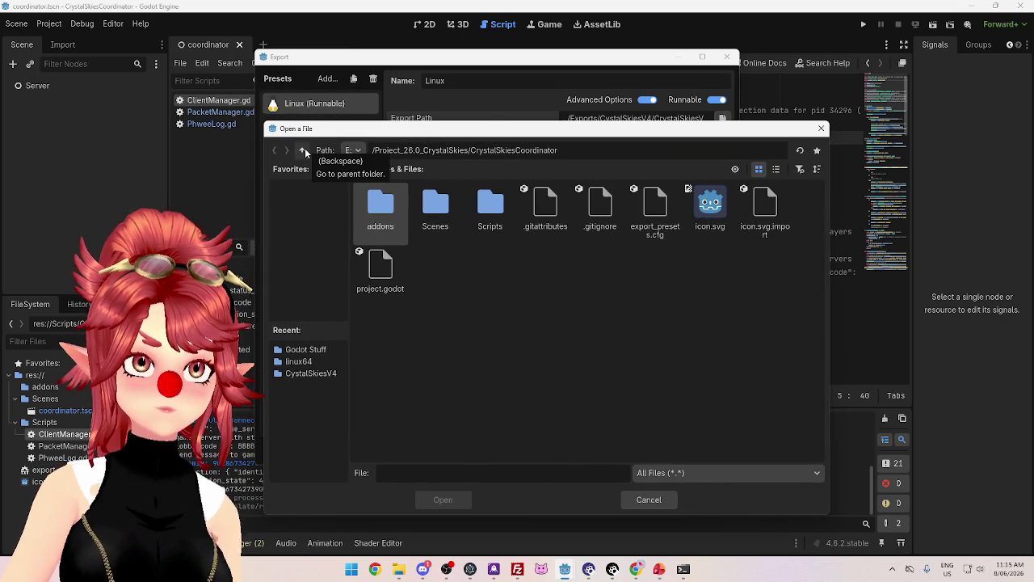
pyautogui.moveTo(494, 133)
pyautogui.mouseDown()
pyautogui.moveTo(495, 240)
pyautogui.moveTo(477, 221)
pyautogui.moveTo(495, 369)
pyautogui.moveTo(511, 246)
pyautogui.moveTo(477, 84)
pyautogui.mouseUp()
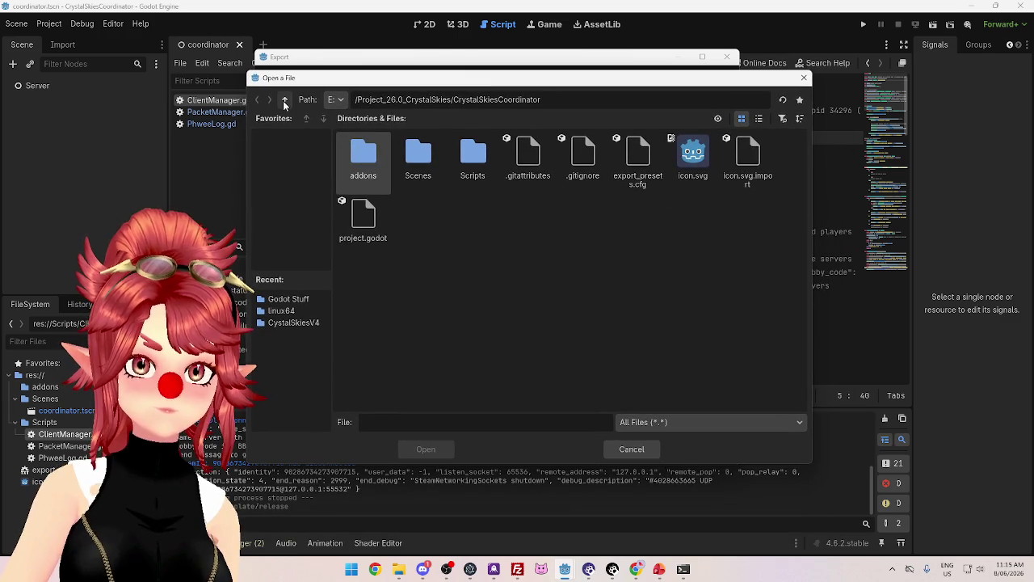
pyautogui.click(283, 99)
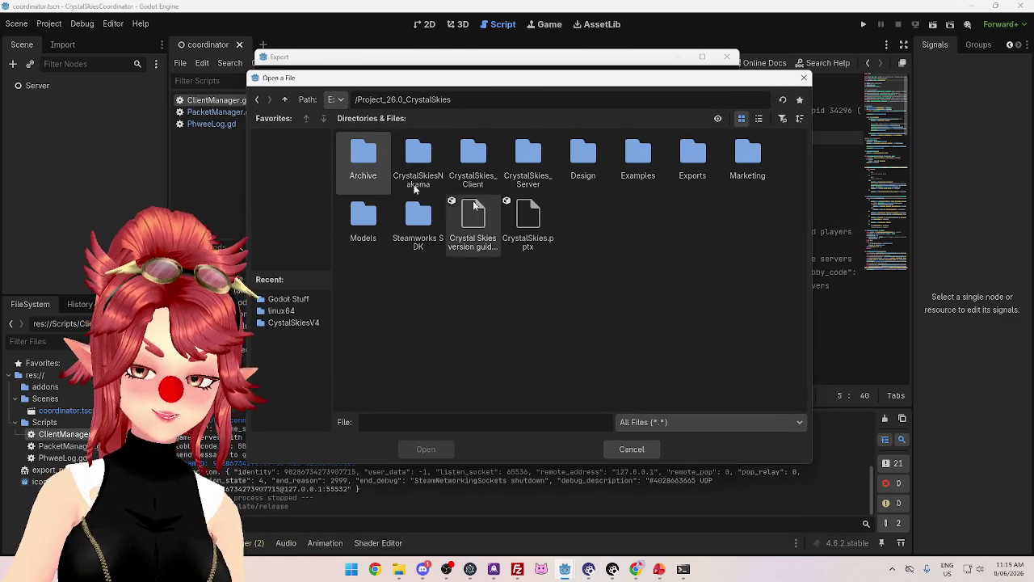
pyautogui.moveTo(557, 80)
pyautogui.mouseDown()
pyautogui.moveTo(549, 206)
pyautogui.moveTo(529, 217)
pyautogui.moveTo(530, 134)
pyautogui.mouseUp()
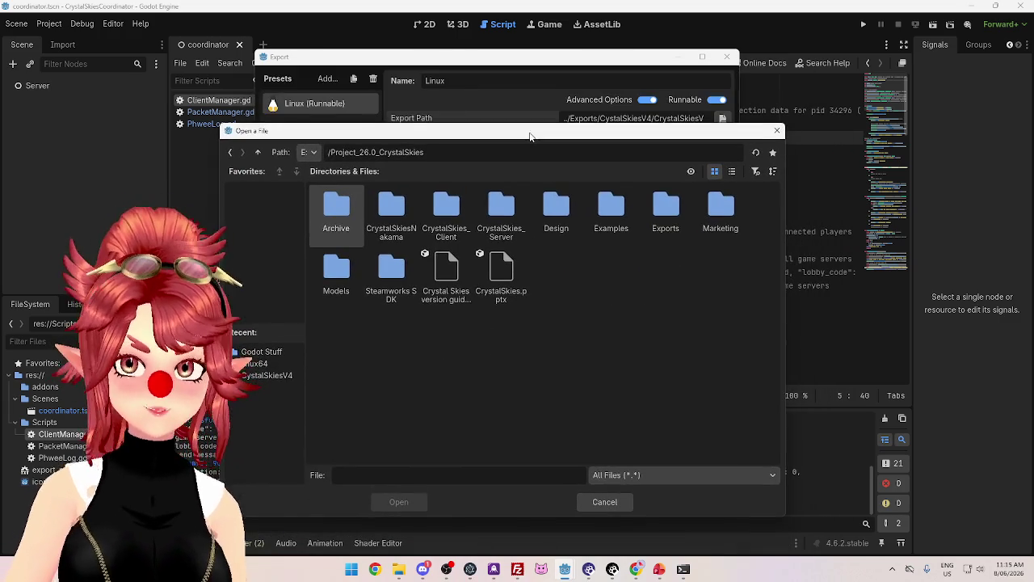
pyautogui.click(258, 153)
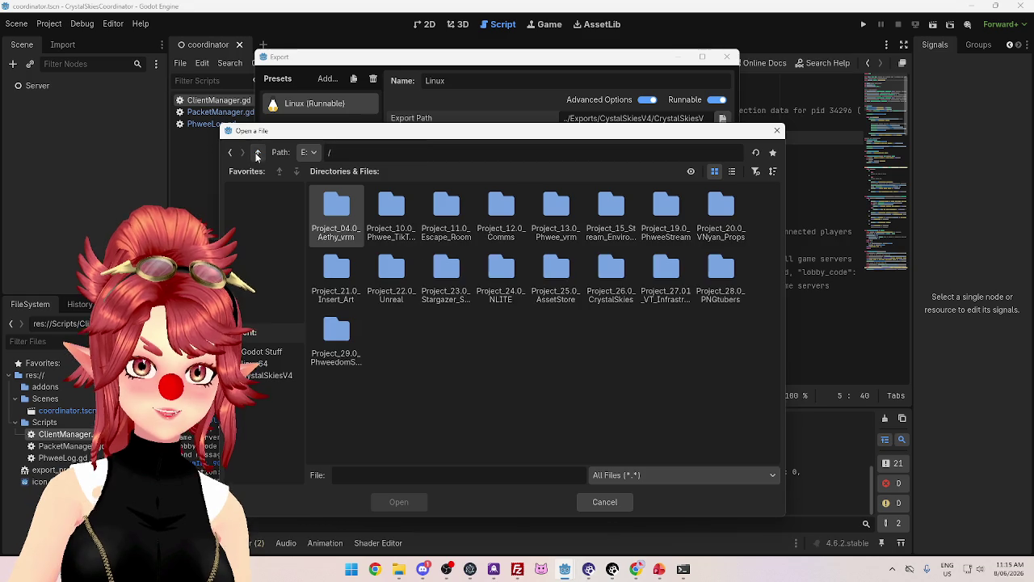
pyautogui.click(287, 352)
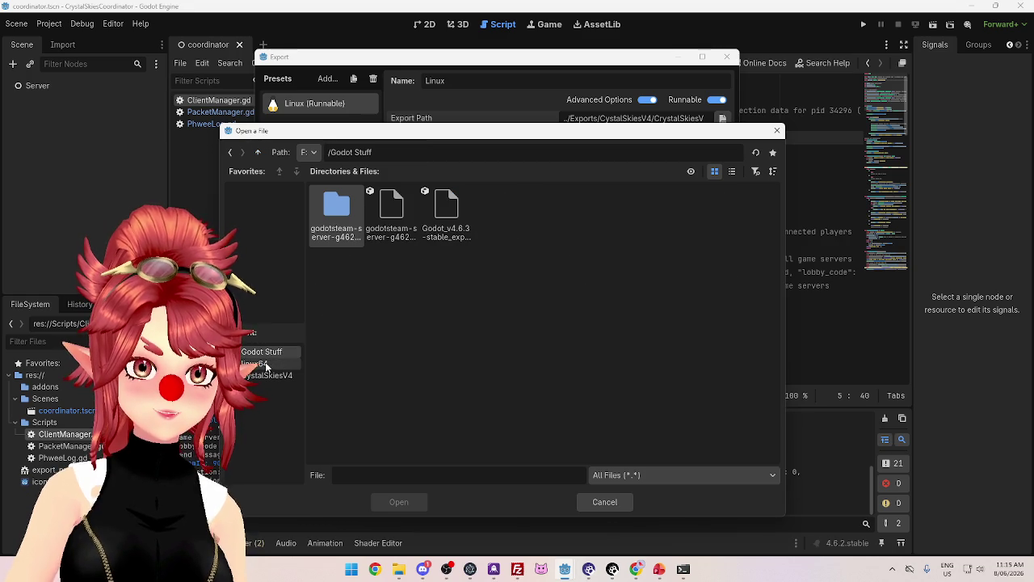
pyautogui.click(385, 217)
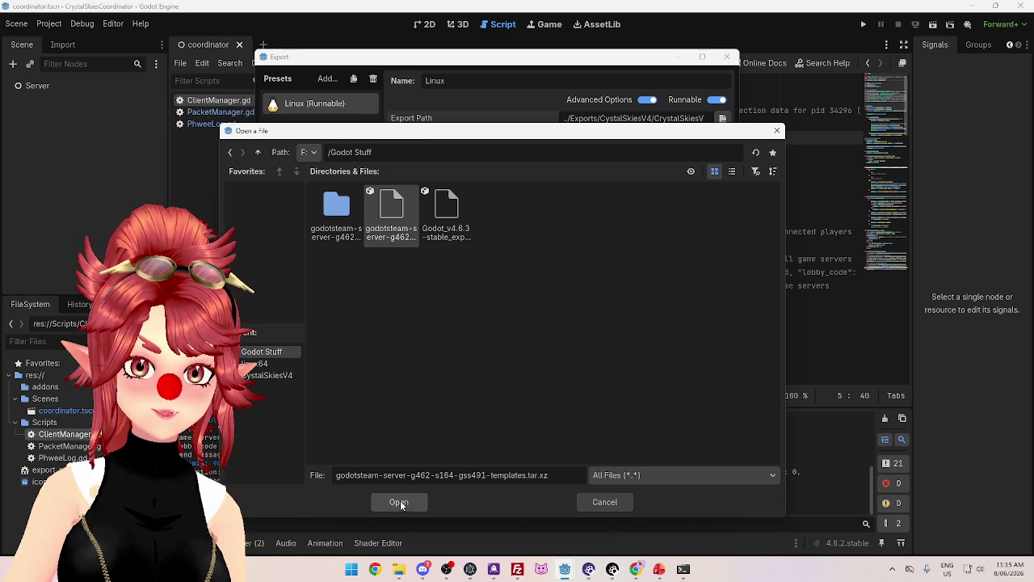
pyautogui.click(398, 502)
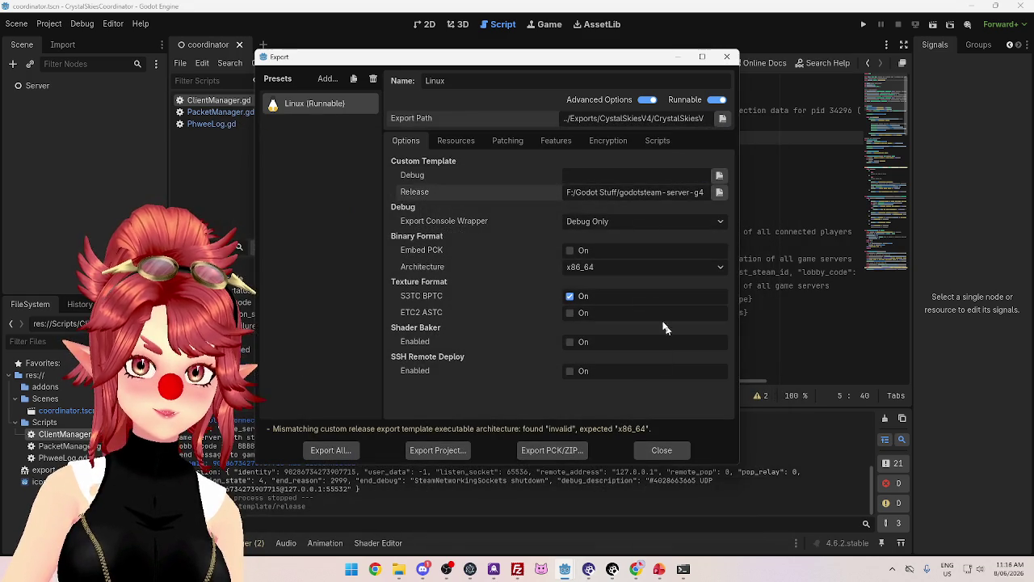
# Export as CrystalSkiesV4_0.0.0.zip, overwrite the old file, and view it in the exports folder
pyautogui.click(424, 449)
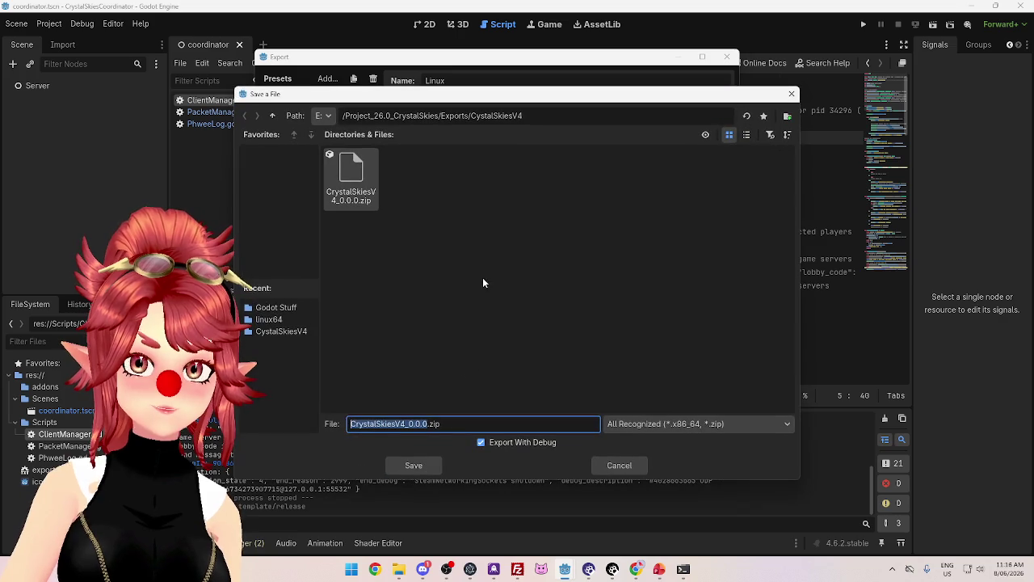
pyautogui.click(413, 467)
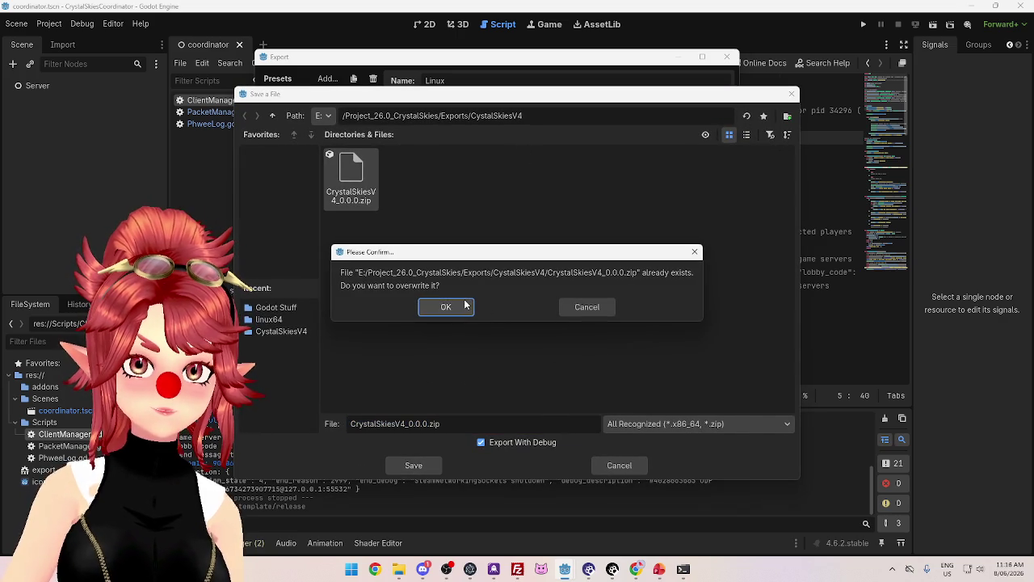
pyautogui.click(465, 305)
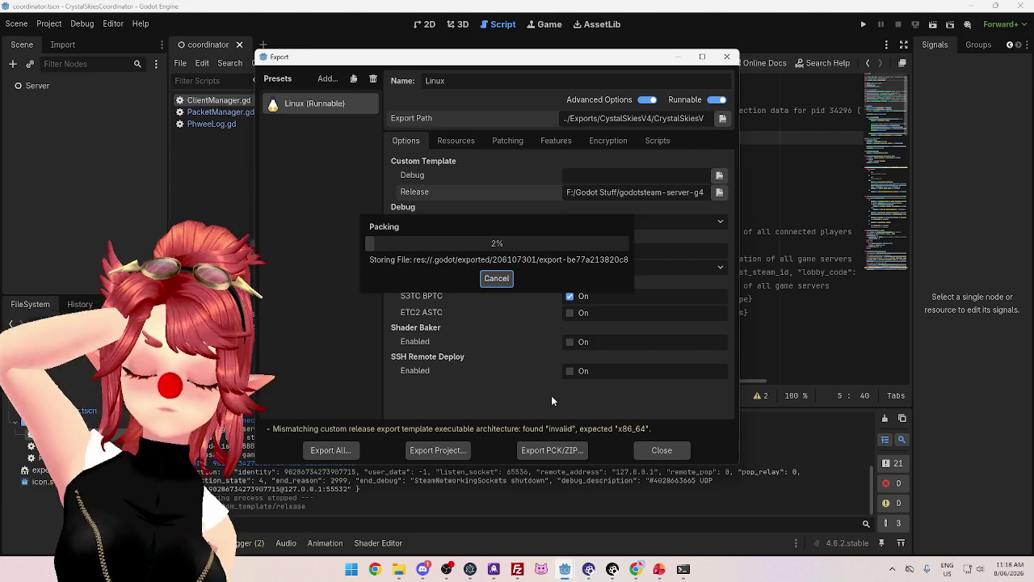
pyautogui.click(398, 569)
pyautogui.click(287, 87)
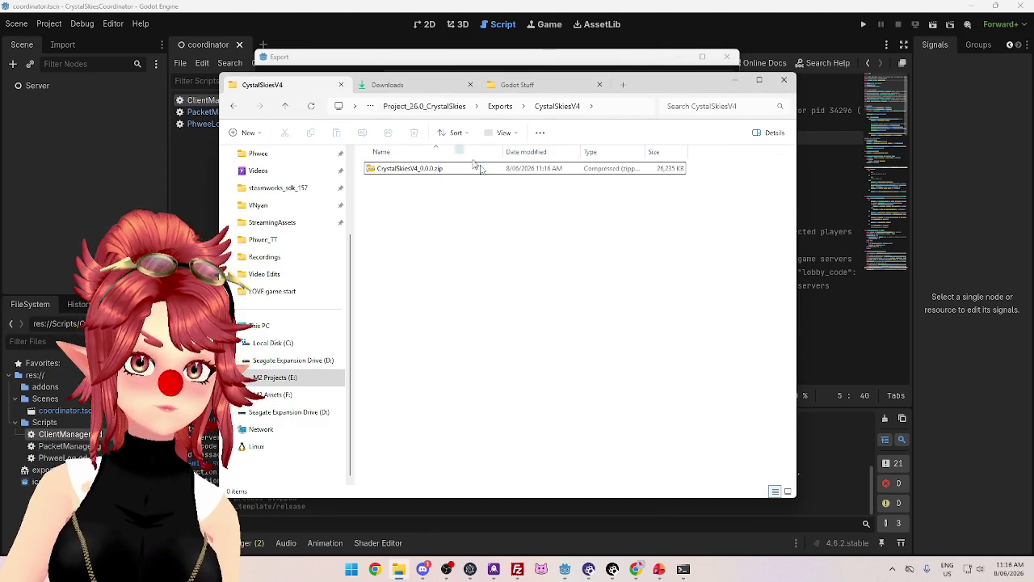
# Delete the old CrystalSkiesV4_0.0.0.zip from the server's crystal-skies-4 folder in FileZilla
pyautogui.click(517, 569)
pyautogui.click(477, 320)
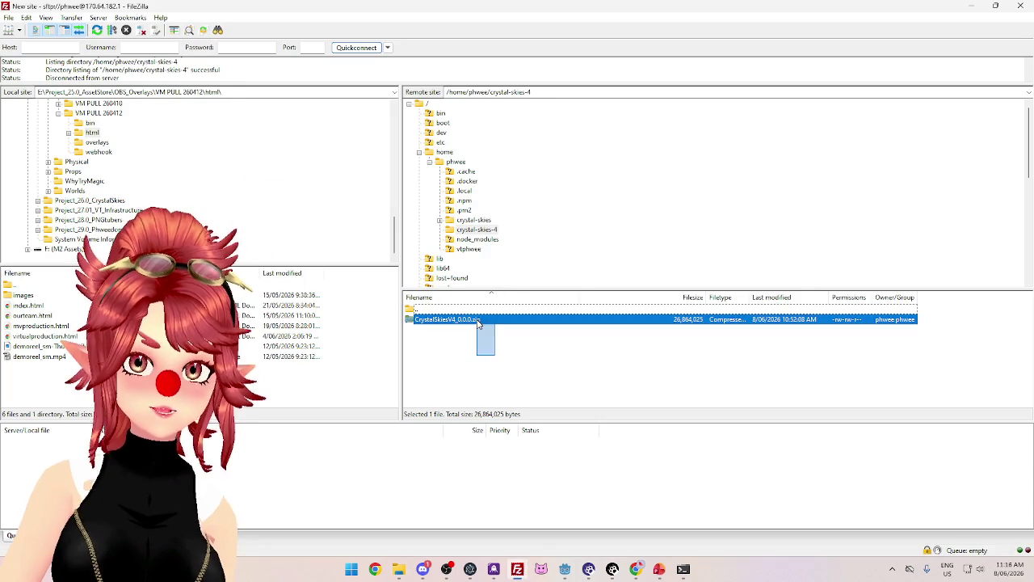
pyautogui.press('Delete')
pyautogui.click(536, 279)
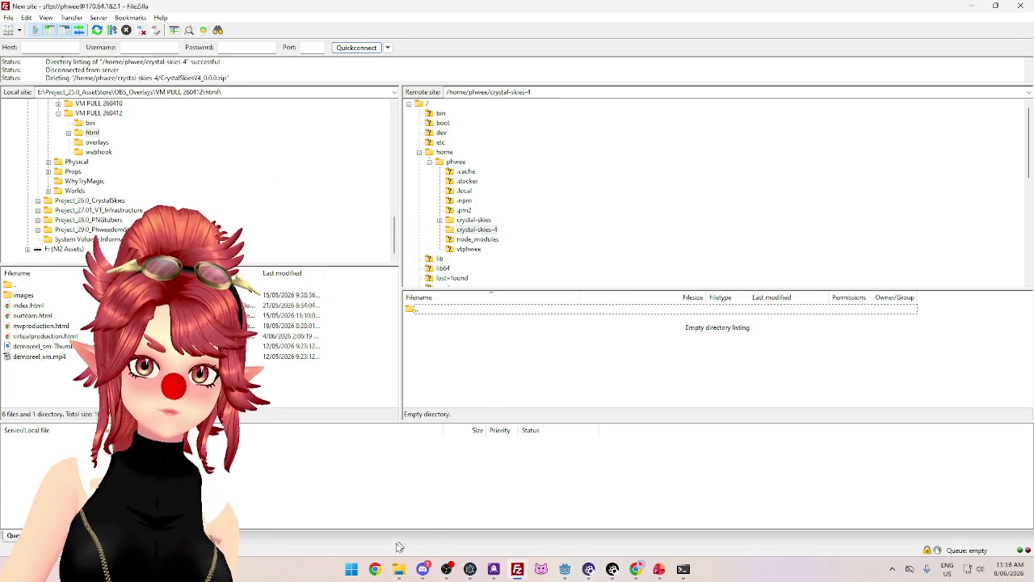
# Upload the new CrystalSkiesV4_0.0.0.zip from File Explorer into crystal-skies-4 on the server
pyautogui.click(398, 569)
pyautogui.moveTo(394, 179)
pyautogui.mouseDown()
pyautogui.moveTo(895, 388)
pyautogui.moveTo(883, 384)
pyautogui.mouseUp()
pyautogui.click(855, 395)
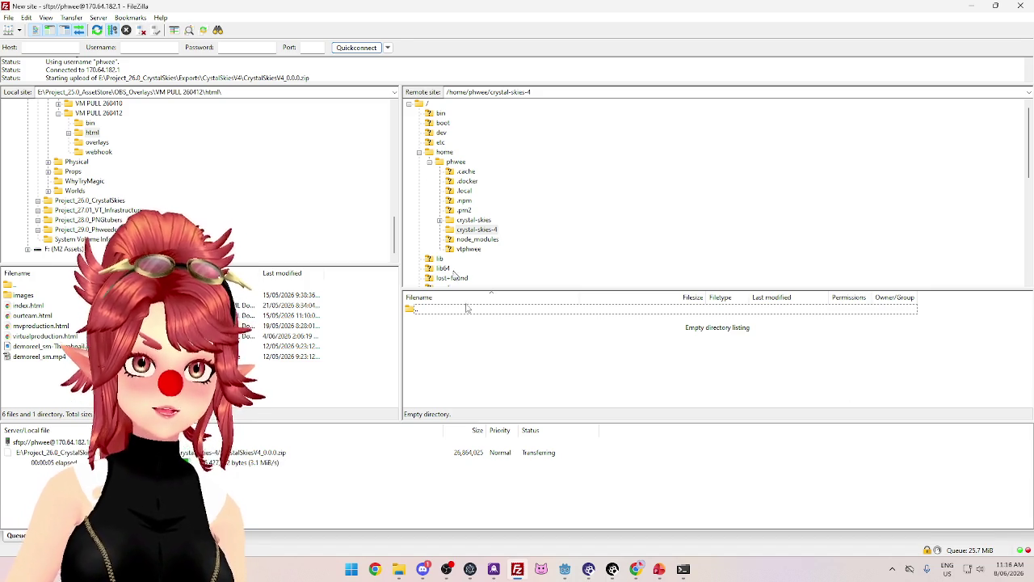
pyautogui.moveTo(565, 572)
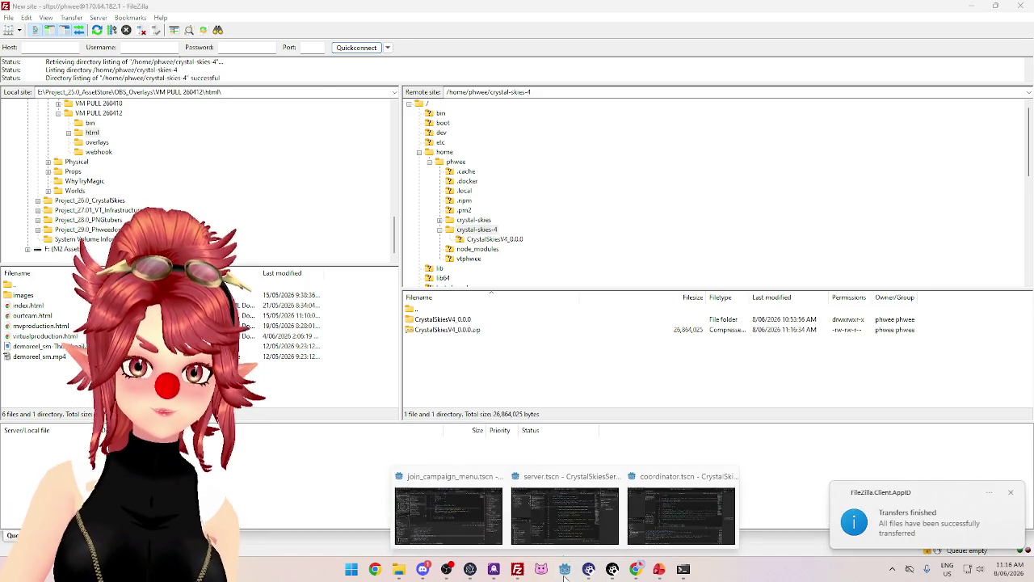
pyautogui.click(636, 512)
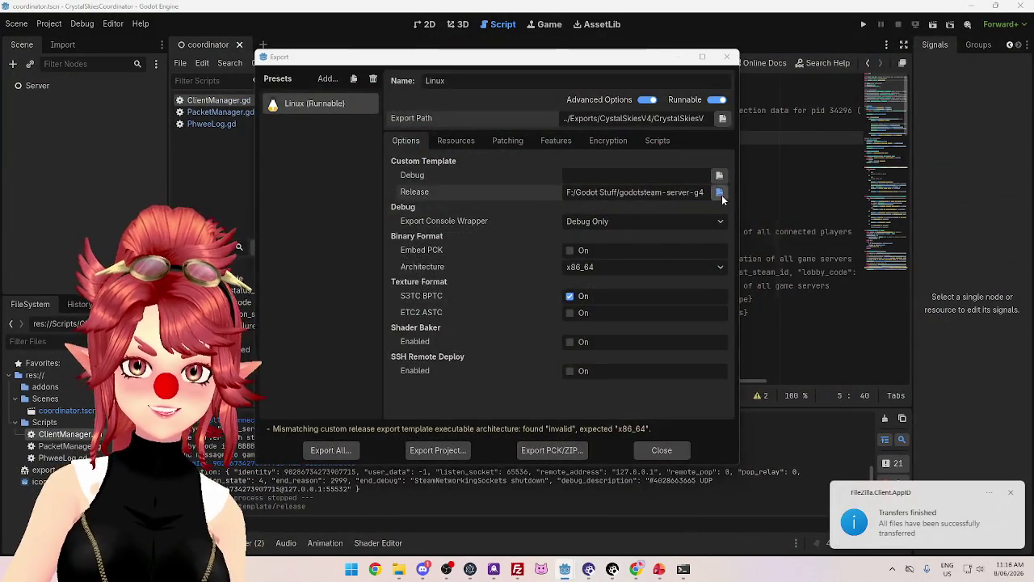
# Change the Release template to the debug GodotSteam server template in the linux64 templates folder
pyautogui.click(720, 192)
pyautogui.doubleClick(351, 184)
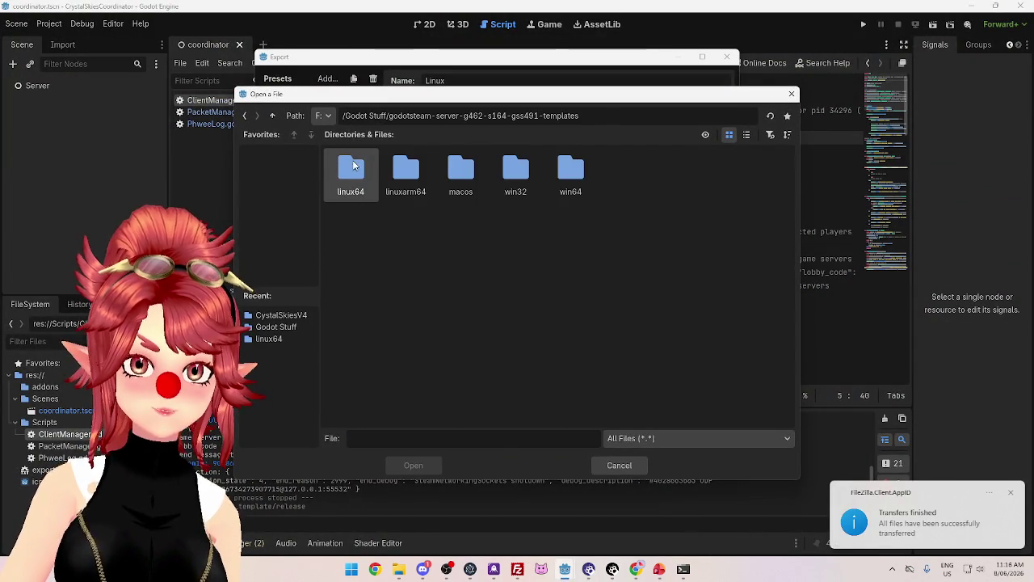
pyautogui.doubleClick(352, 186)
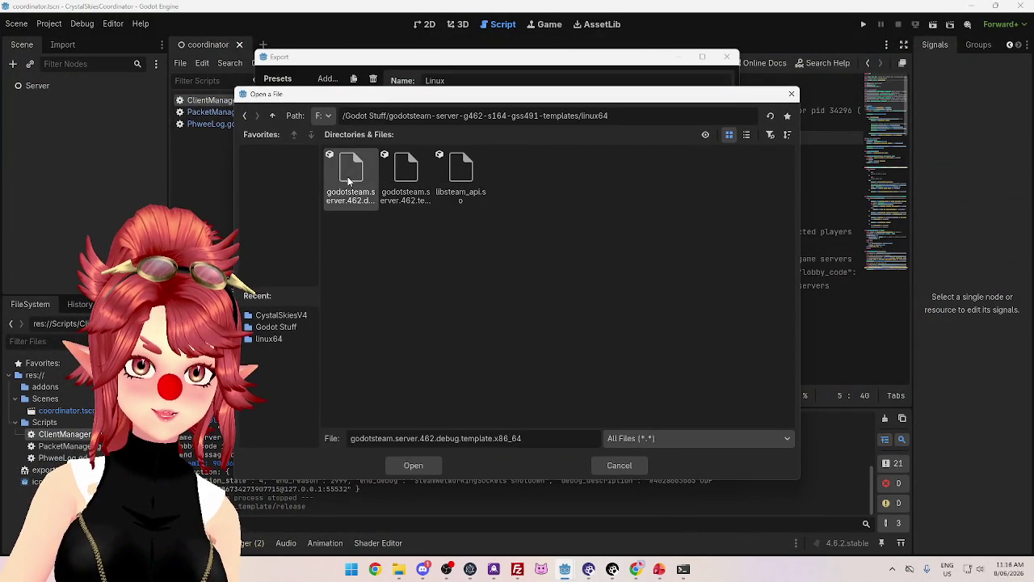
pyautogui.click(420, 194)
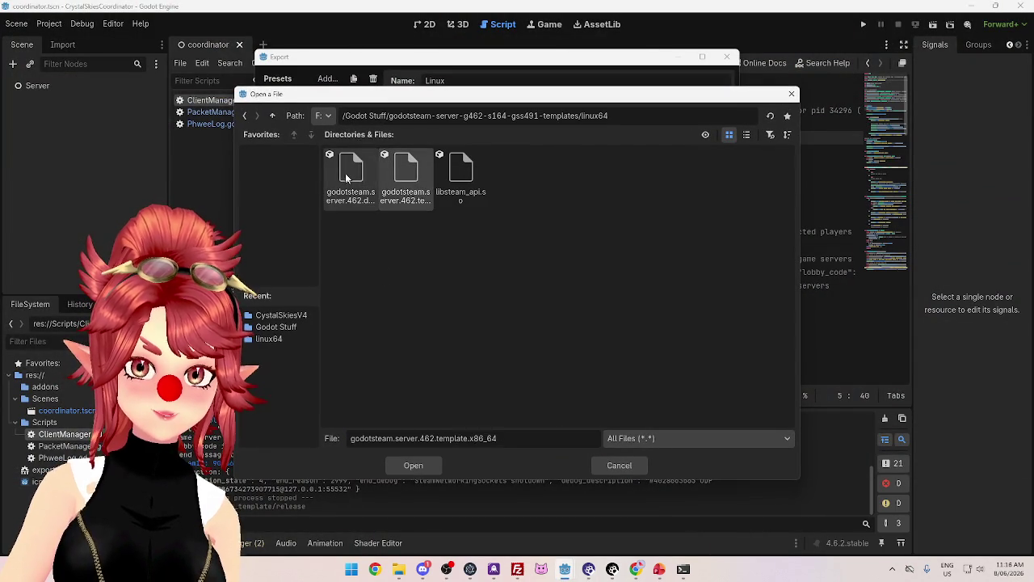
pyautogui.click(343, 176)
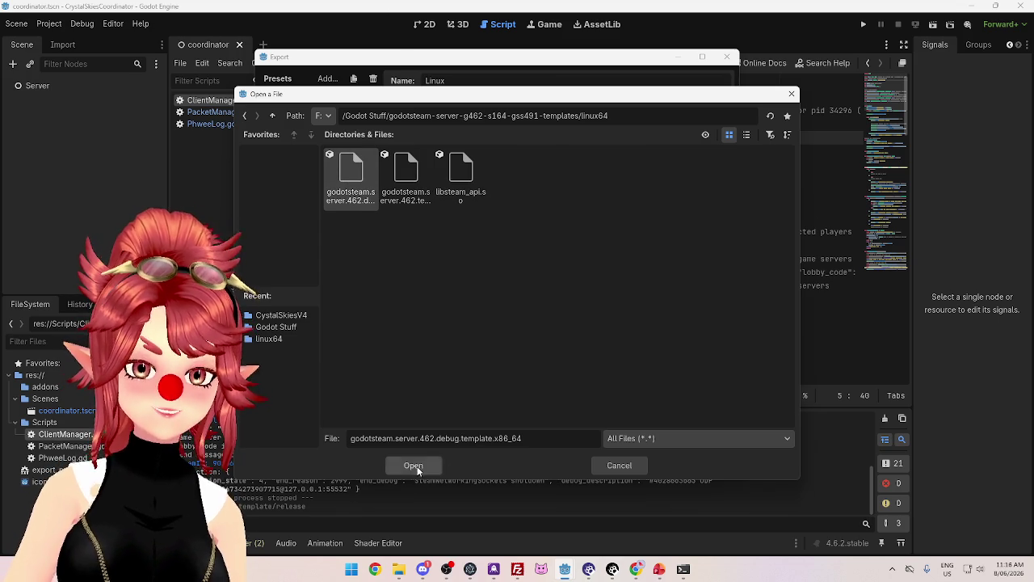
pyautogui.click(417, 466)
# Re-export the Linux build as CrystalSkiesV4_0.0.0.zip, overwriting the existing file
pyautogui.click(425, 449)
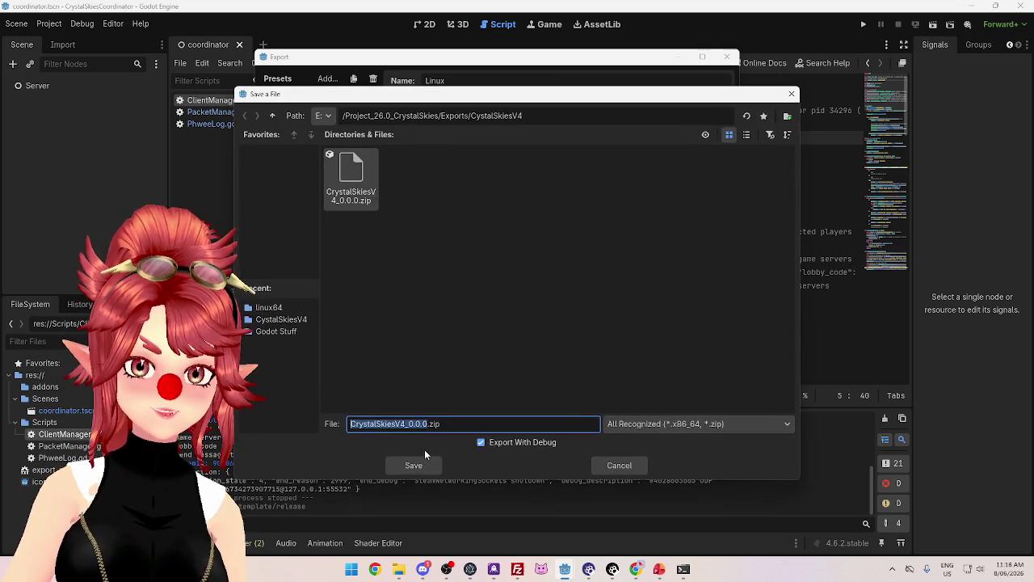
pyautogui.click(413, 466)
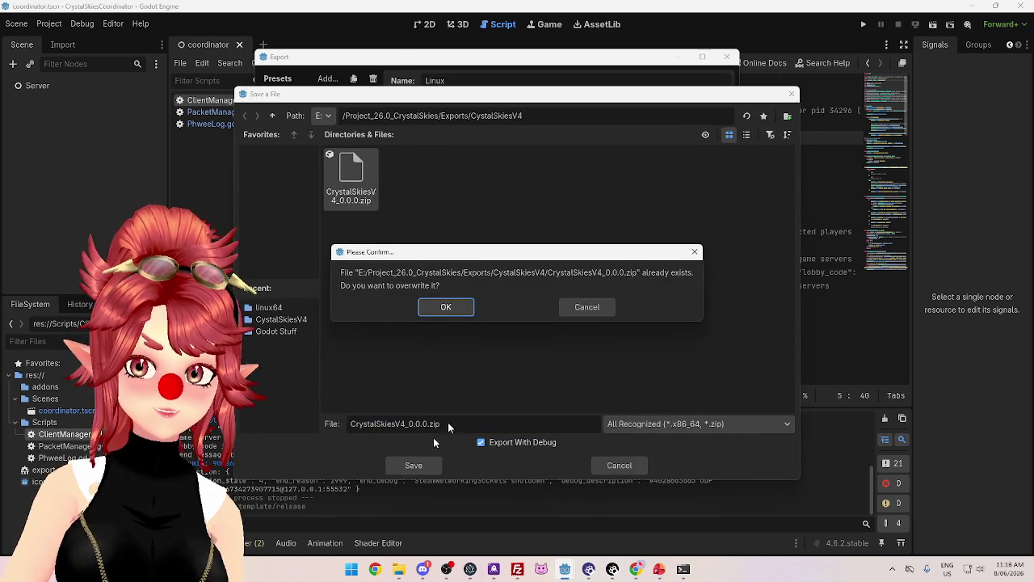
pyautogui.click(451, 308)
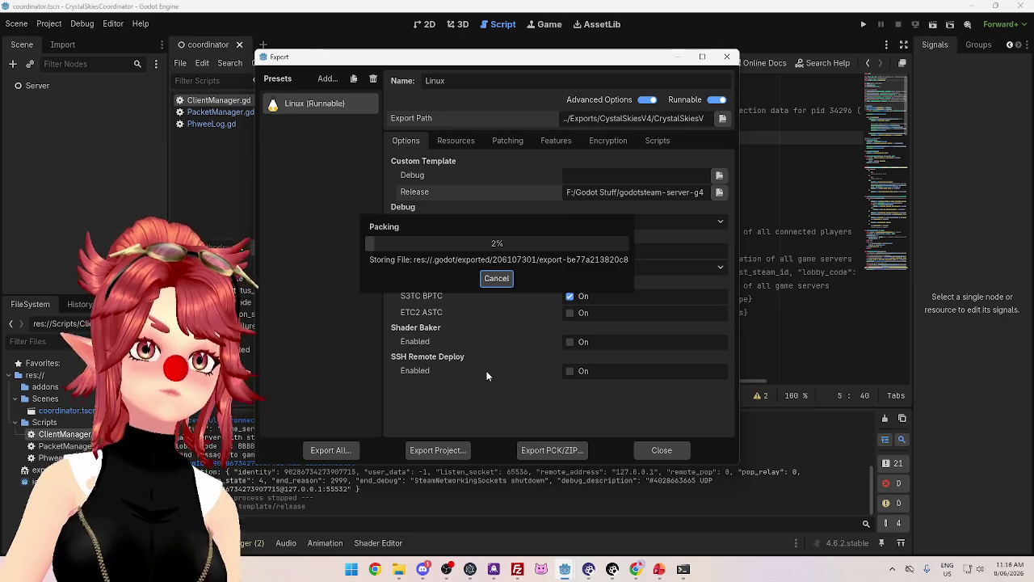
pyautogui.click(517, 569)
# Delete both the CrystalSkiesV4_0.0.0 folder and zip from the server's crystal-skies-4 folder
pyautogui.moveTo(499, 367)
pyautogui.mouseDown()
pyautogui.moveTo(481, 325)
pyautogui.moveTo(450, 325)
pyautogui.mouseUp()
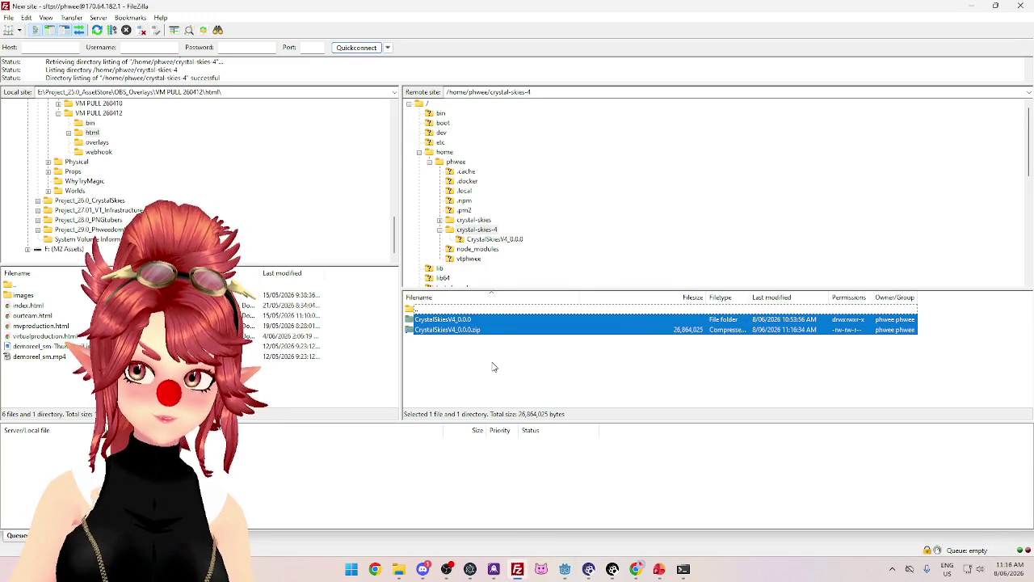
pyautogui.press('Delete')
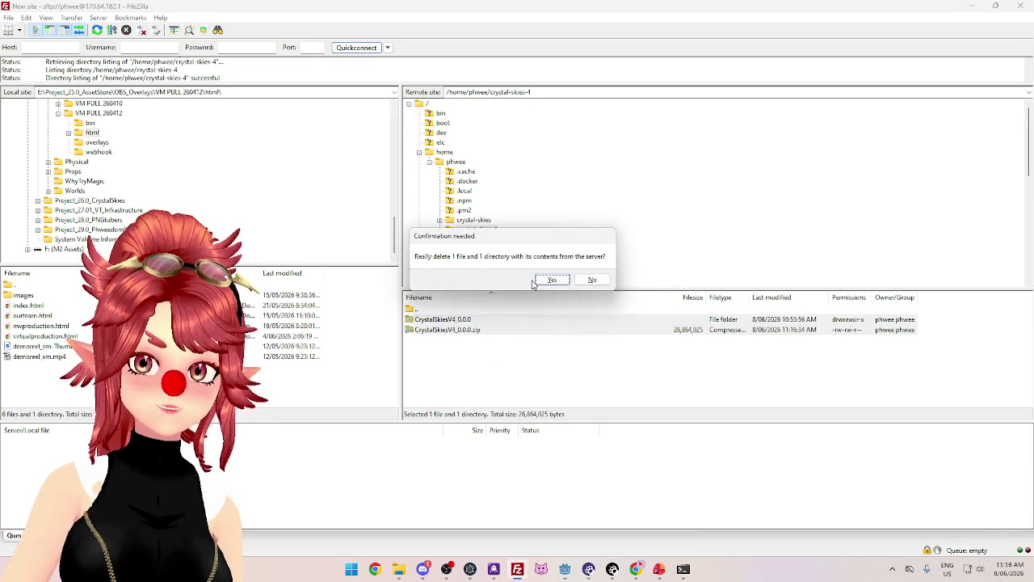
pyautogui.click(533, 283)
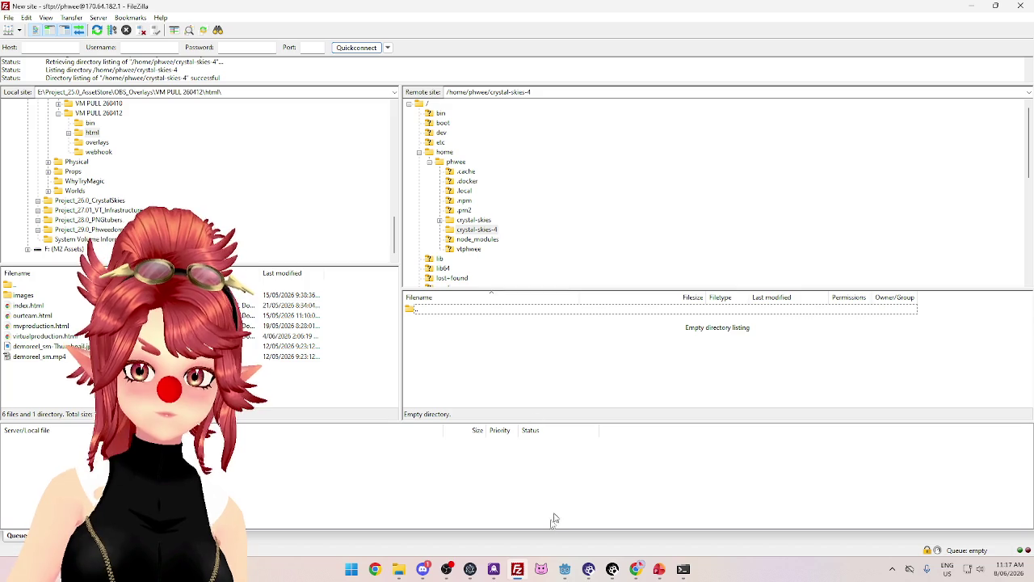
# In the coordinator's export settings, set the Release template to godotsteam.server.462.template.x86_64
pyautogui.moveTo(565, 572)
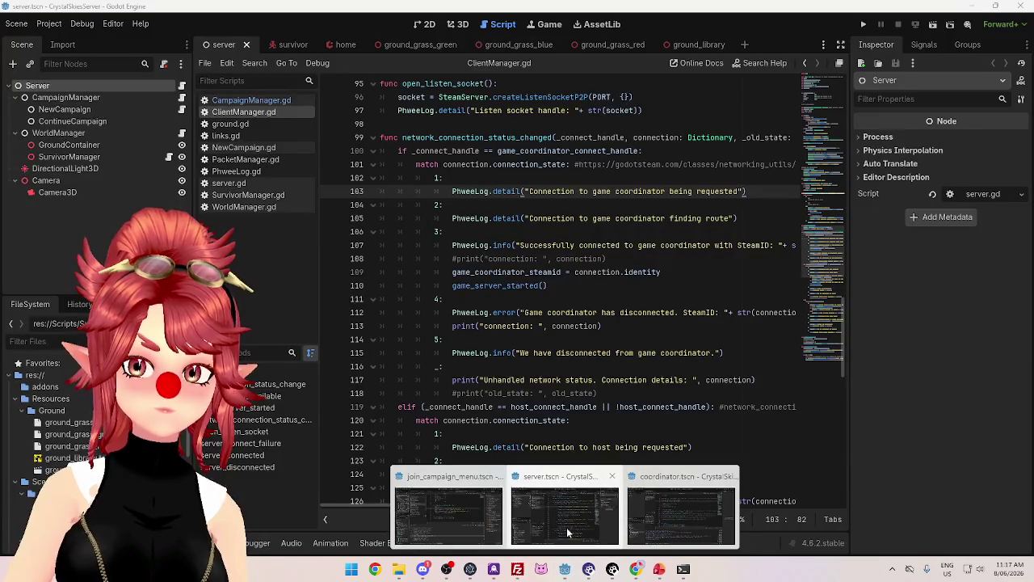
pyautogui.click(567, 527)
pyautogui.moveTo(565, 570)
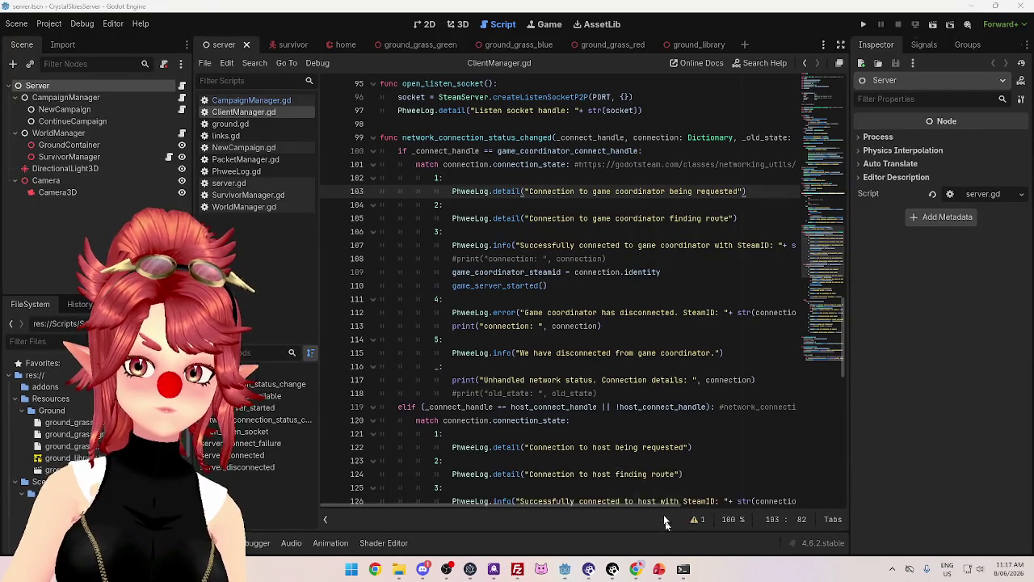
pyautogui.click(666, 524)
pyautogui.click(720, 192)
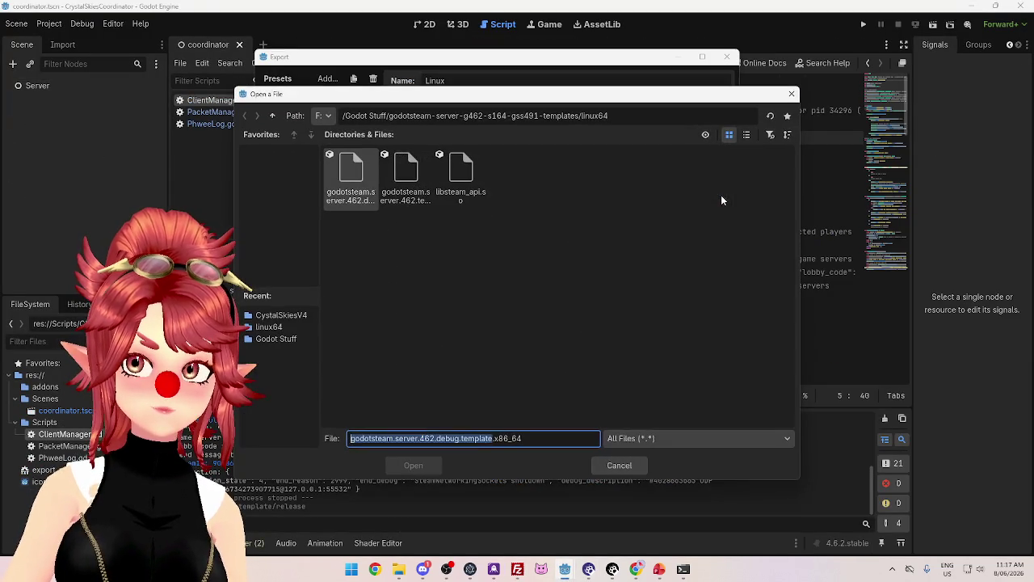
pyautogui.click(404, 184)
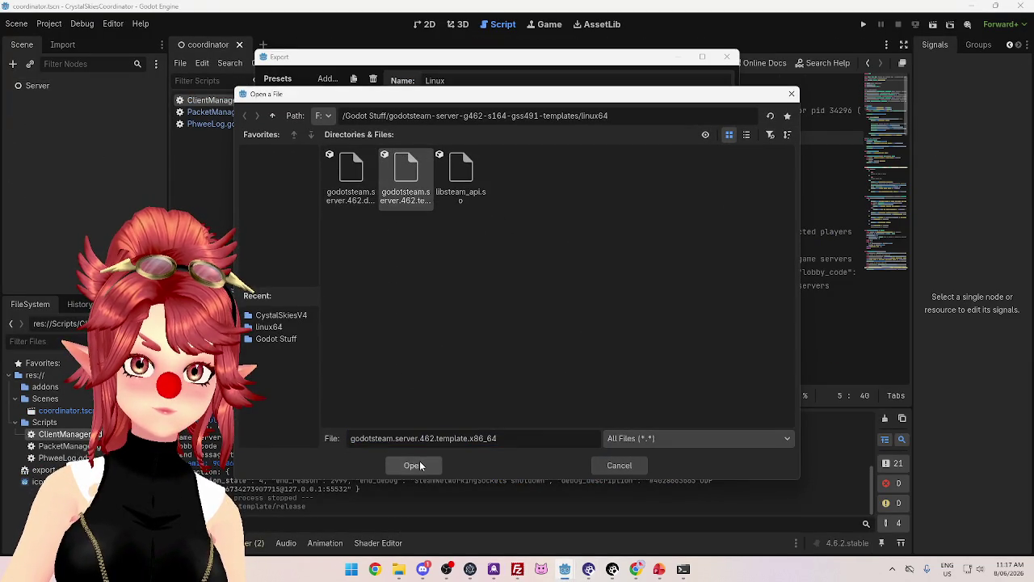
pyautogui.click(416, 463)
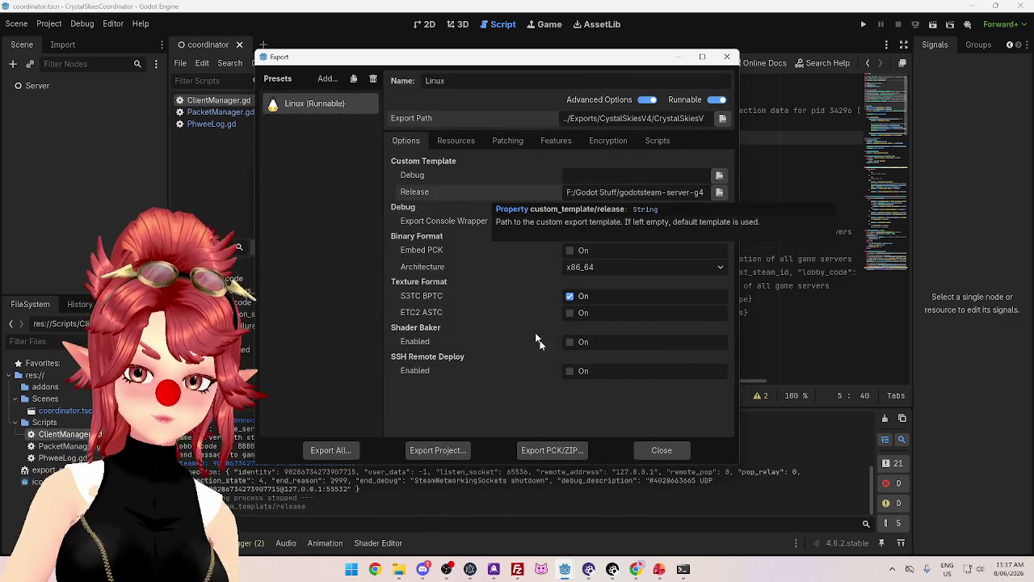
# Export CrystalSkiesV4_0.0.0.zip over the existing file and view it in the exports folder
pyautogui.click(428, 450)
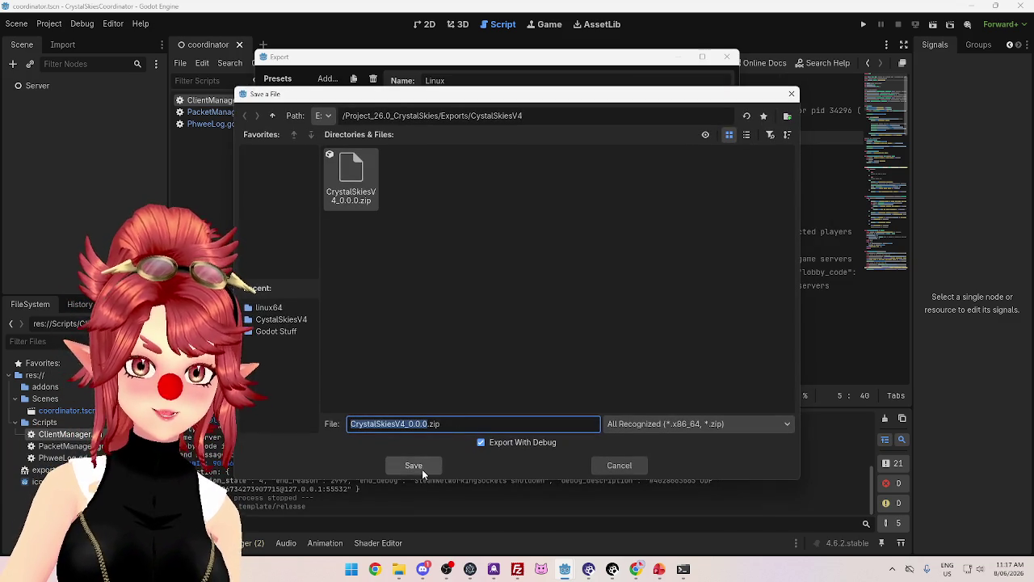
pyautogui.click(422, 469)
pyautogui.click(444, 308)
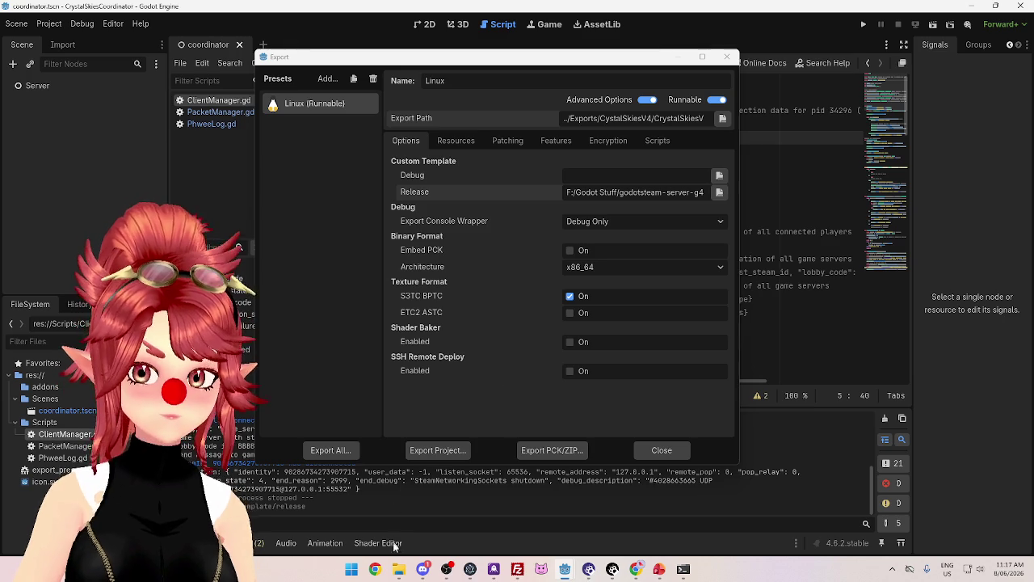
pyautogui.click(400, 569)
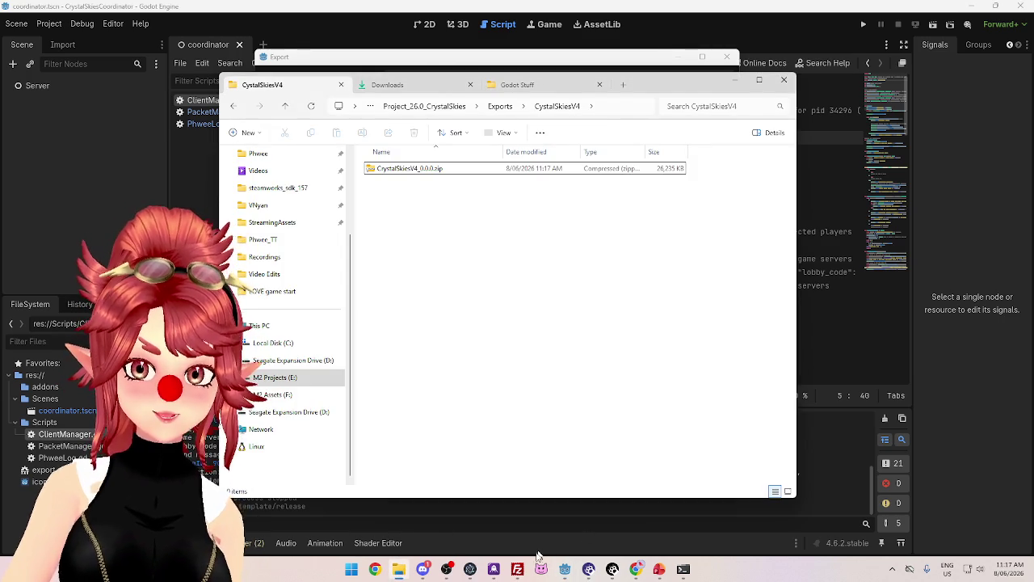
# Refresh FileZilla's remote listing and drag CrystalSkiesV4_0.0.0.zip from Explorer into crystal-skies-4
pyautogui.click(517, 569)
pyautogui.click(96, 33)
pyautogui.click(399, 569)
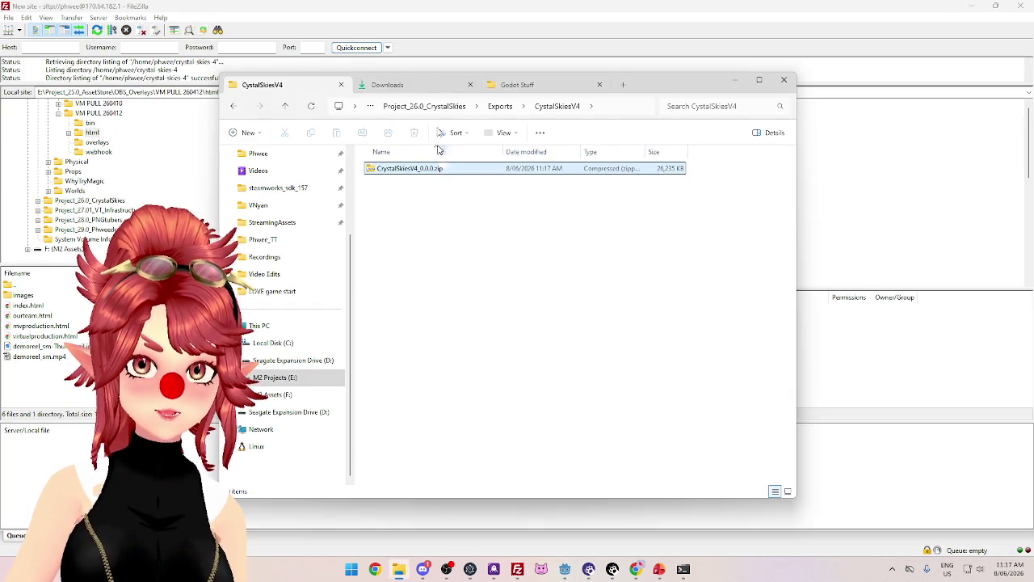
pyautogui.moveTo(619, 86); pyautogui.dragTo(497, 66)
pyautogui.moveTo(249, 151)
pyautogui.mouseDown()
pyautogui.moveTo(239, 155)
pyautogui.moveTo(673, 378)
pyautogui.mouseUp()
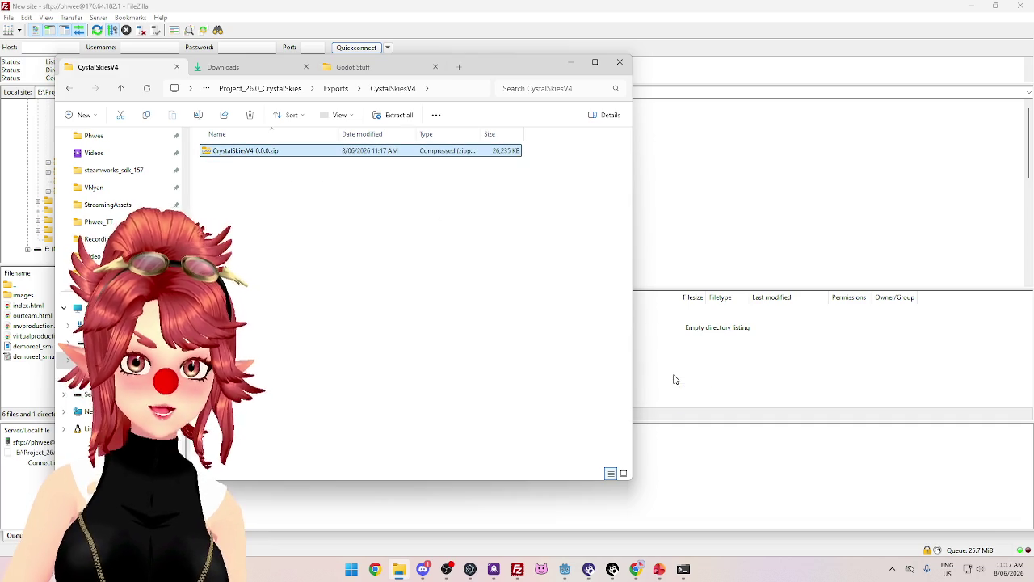
pyautogui.click(751, 381)
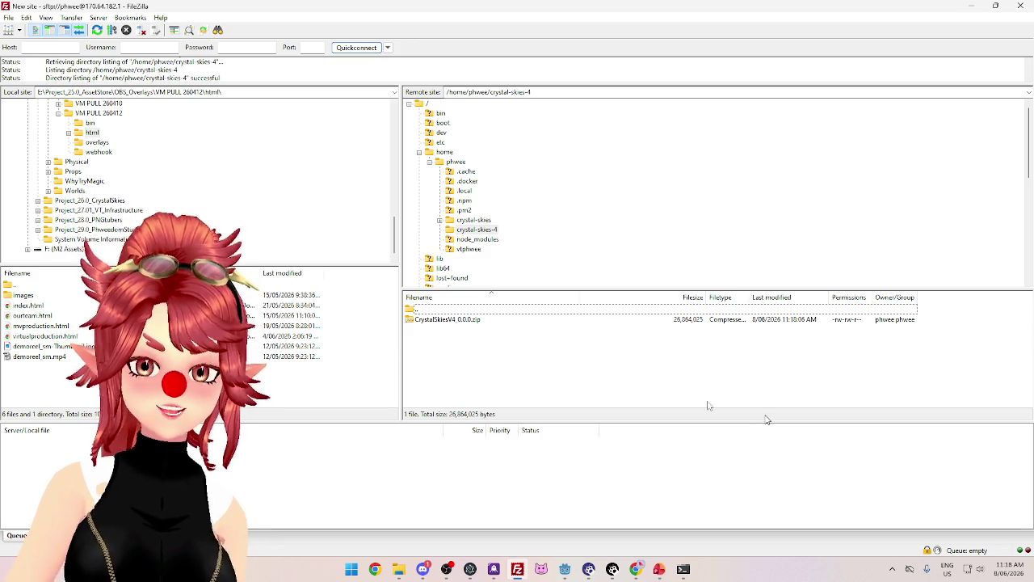
# Narrow the Filename and Filesize columns and widen Owner/Group to show the uploaded zip's details
pyautogui.click(493, 321)
pyautogui.click(478, 362)
pyautogui.click(477, 322)
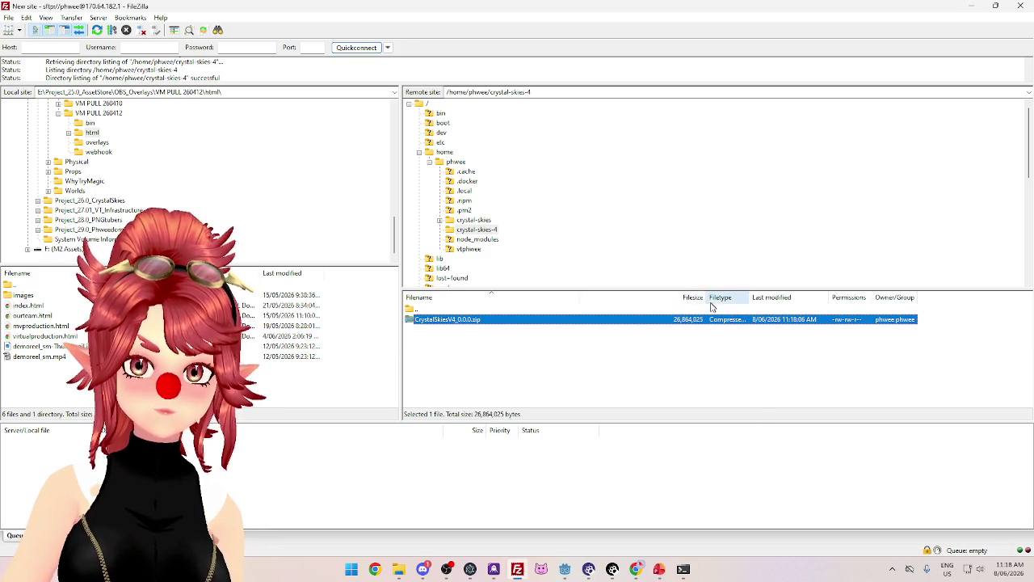
pyautogui.moveTo(705, 297)
pyautogui.mouseDown()
pyautogui.moveTo(665, 298)
pyautogui.moveTo(767, 301)
pyautogui.mouseUp()
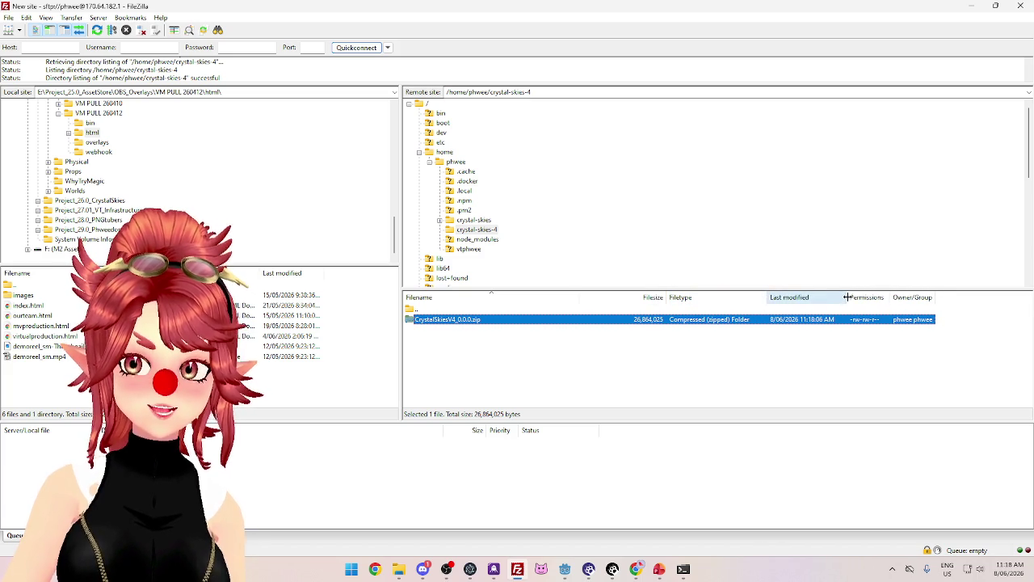
pyautogui.moveTo(934, 297); pyautogui.dragTo(960, 305)
pyautogui.click(697, 353)
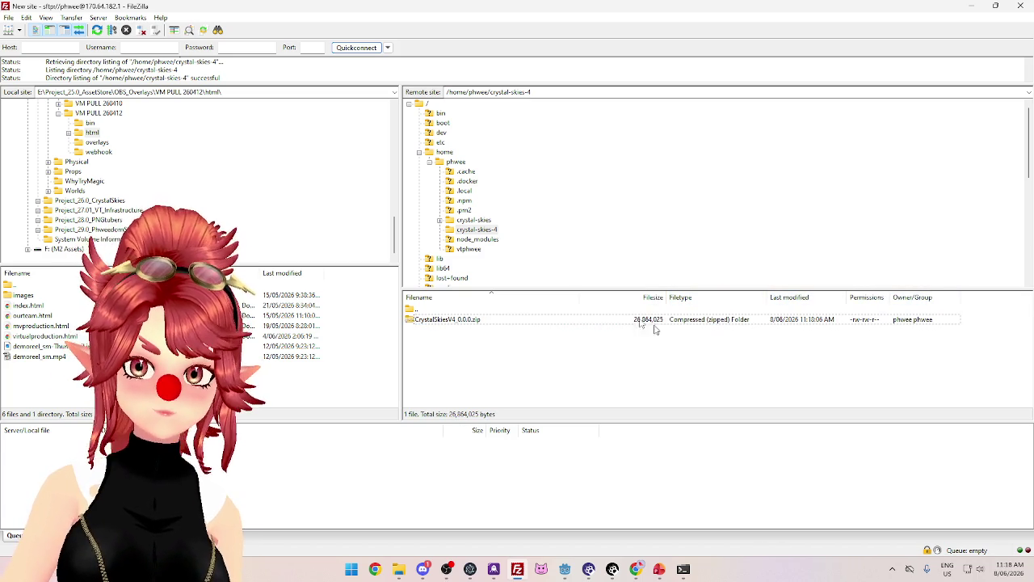
pyautogui.moveTo(579, 298)
pyautogui.mouseDown()
pyautogui.moveTo(524, 305)
pyautogui.moveTo(551, 323)
pyautogui.mouseUp()
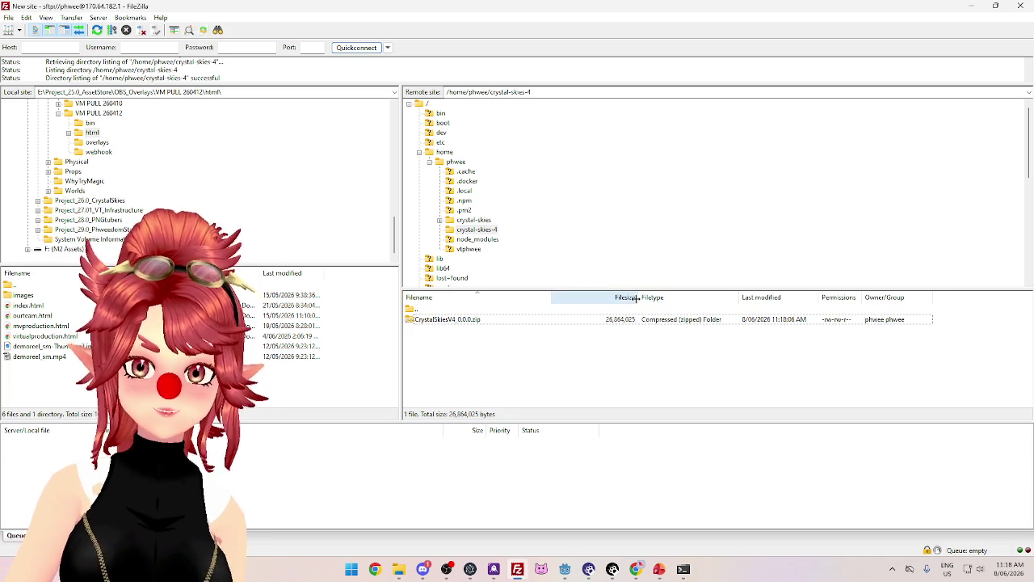
pyautogui.moveTo(638, 300)
pyautogui.mouseDown()
pyautogui.moveTo(626, 309)
pyautogui.moveTo(604, 301)
pyautogui.mouseUp()
pyautogui.moveTo(730, 298); pyautogui.dragTo(727, 299)
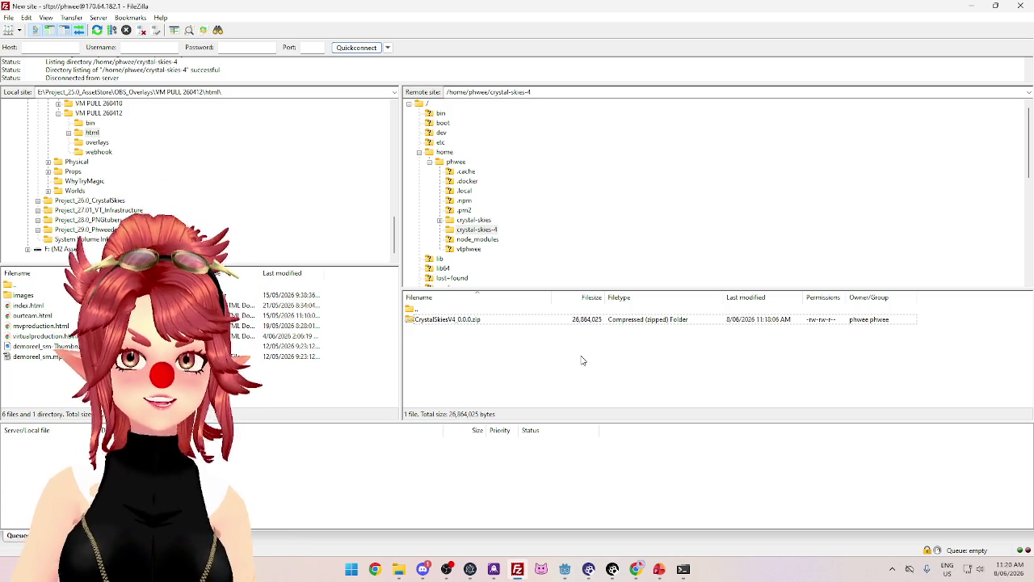
pyautogui.click(519, 324)
pyautogui.click(525, 370)
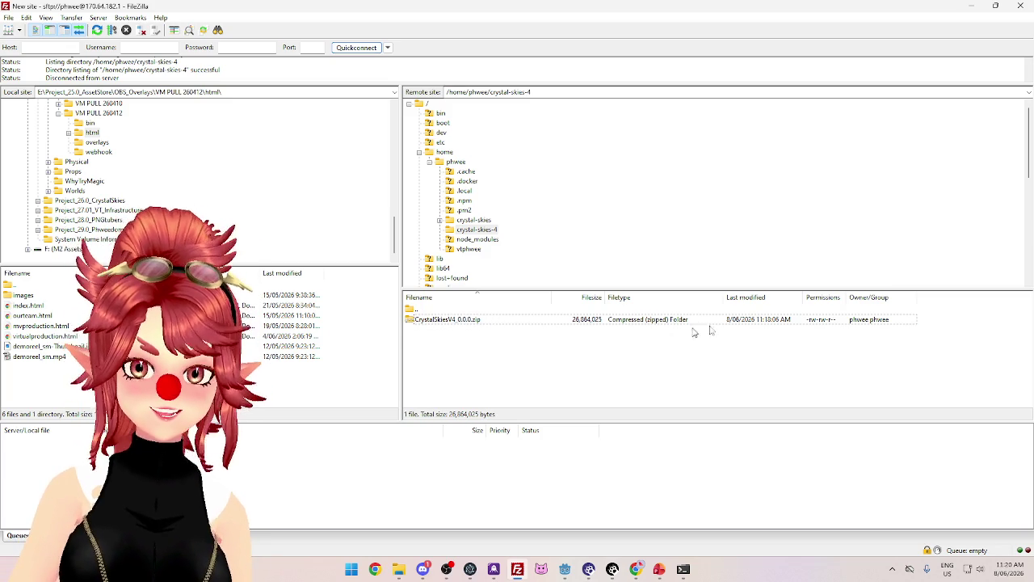
pyautogui.click(777, 321)
pyautogui.click(497, 345)
pyautogui.click(494, 320)
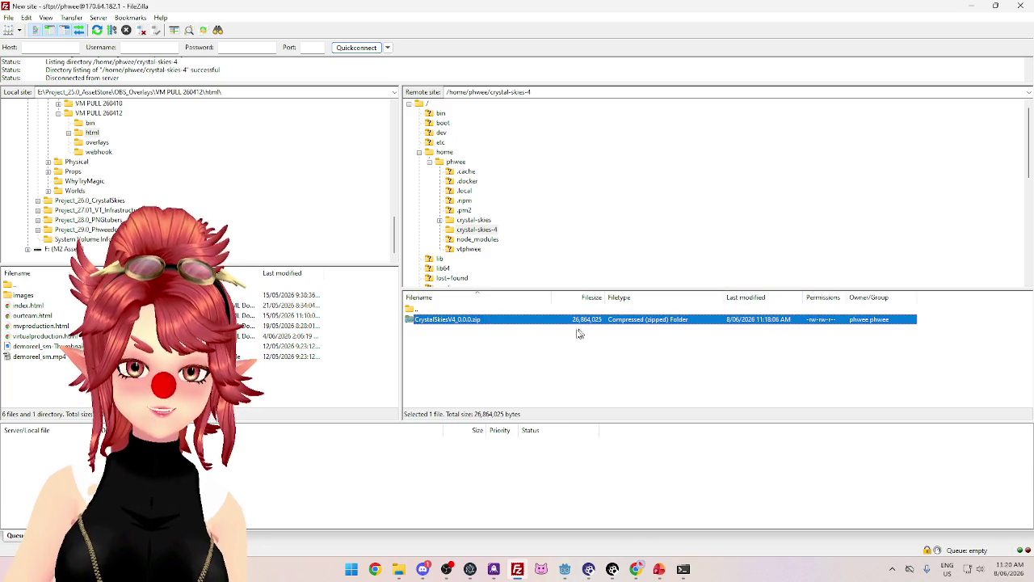
pyautogui.click(549, 346)
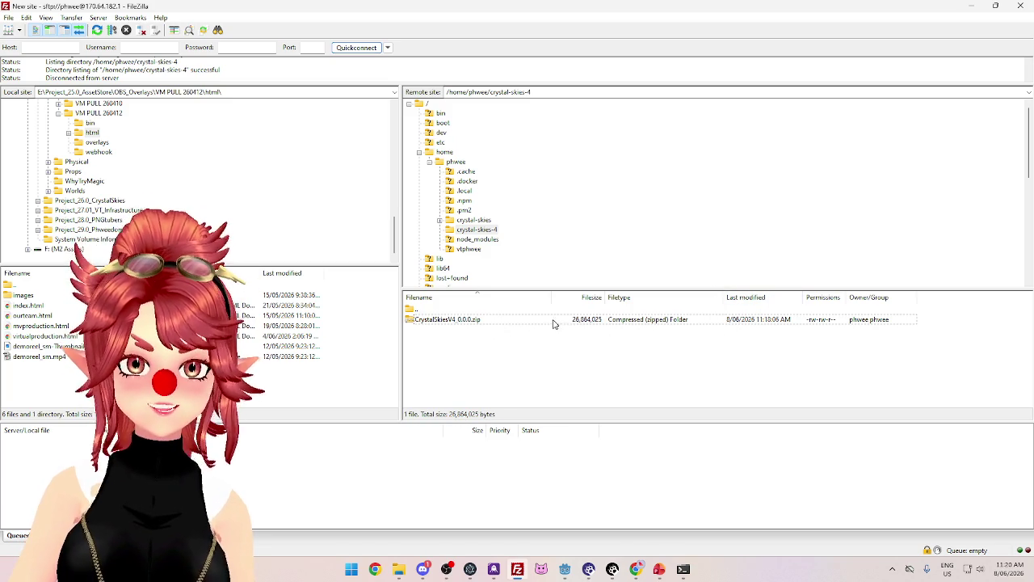
pyautogui.click(554, 321)
pyautogui.click(494, 369)
pyautogui.click(512, 321)
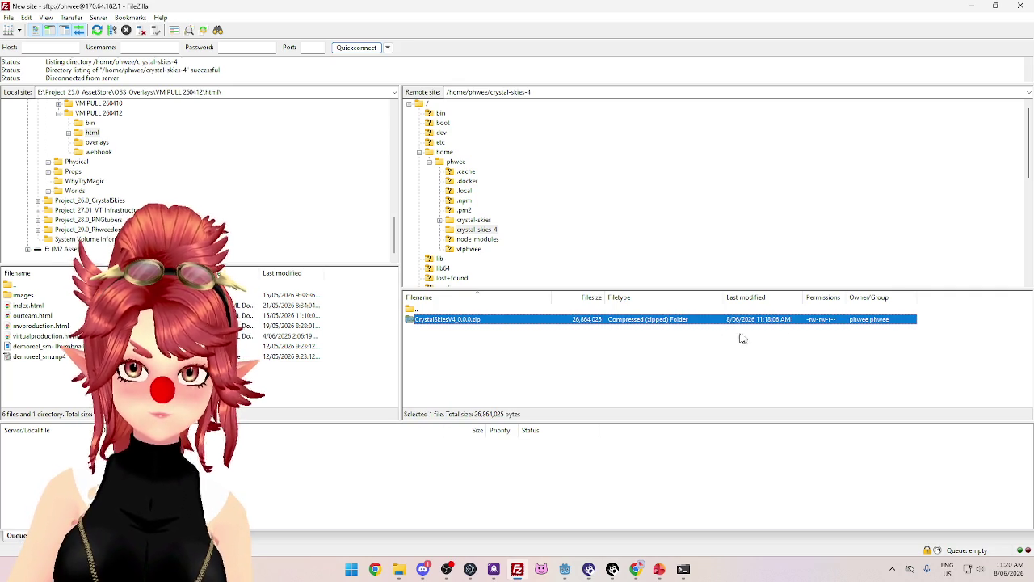
pyautogui.click(498, 332)
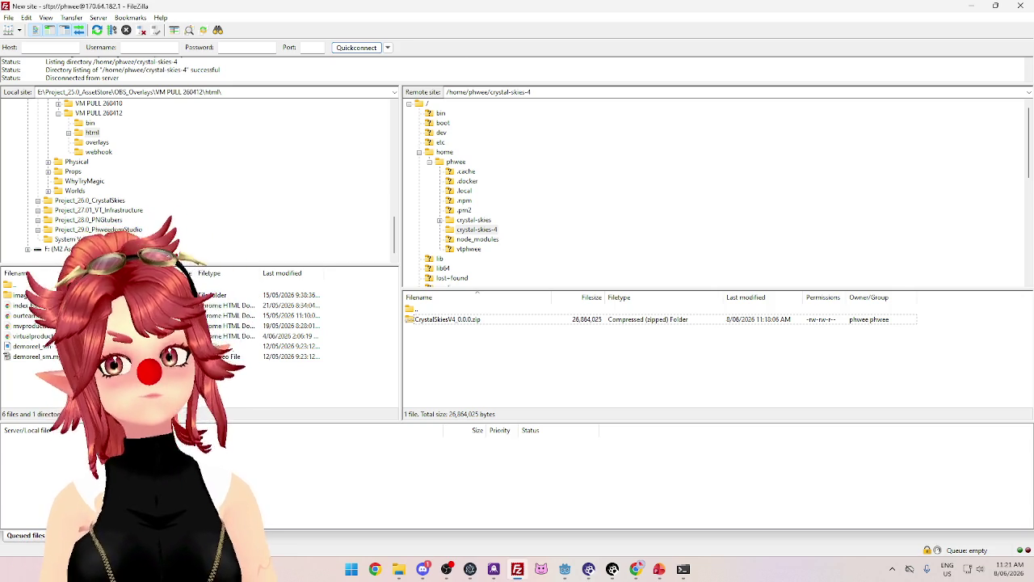
pyautogui.click(539, 322)
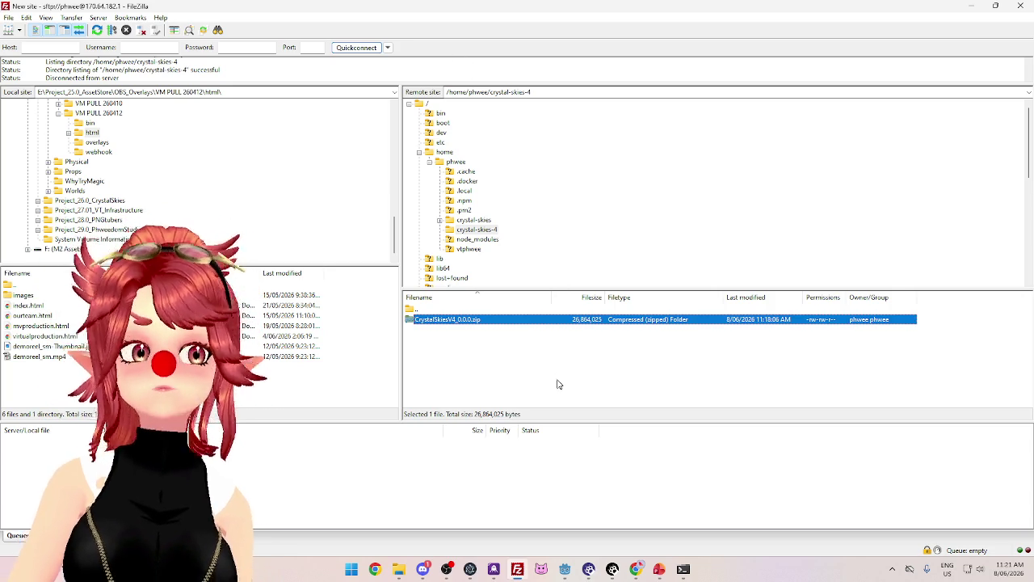
pyautogui.click(555, 365)
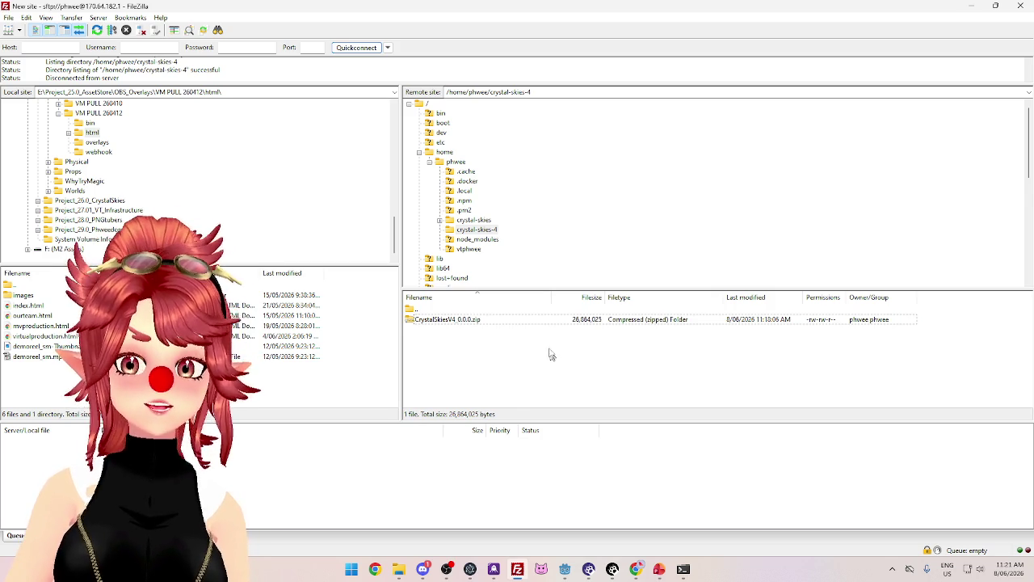
pyautogui.click(536, 323)
pyautogui.click(541, 357)
pyautogui.click(545, 323)
pyautogui.click(554, 351)
pyautogui.click(547, 326)
pyautogui.click(553, 352)
pyautogui.click(553, 324)
pyautogui.click(562, 356)
pyautogui.click(554, 324)
pyautogui.click(559, 360)
pyautogui.click(550, 323)
pyautogui.click(552, 351)
pyautogui.click(545, 325)
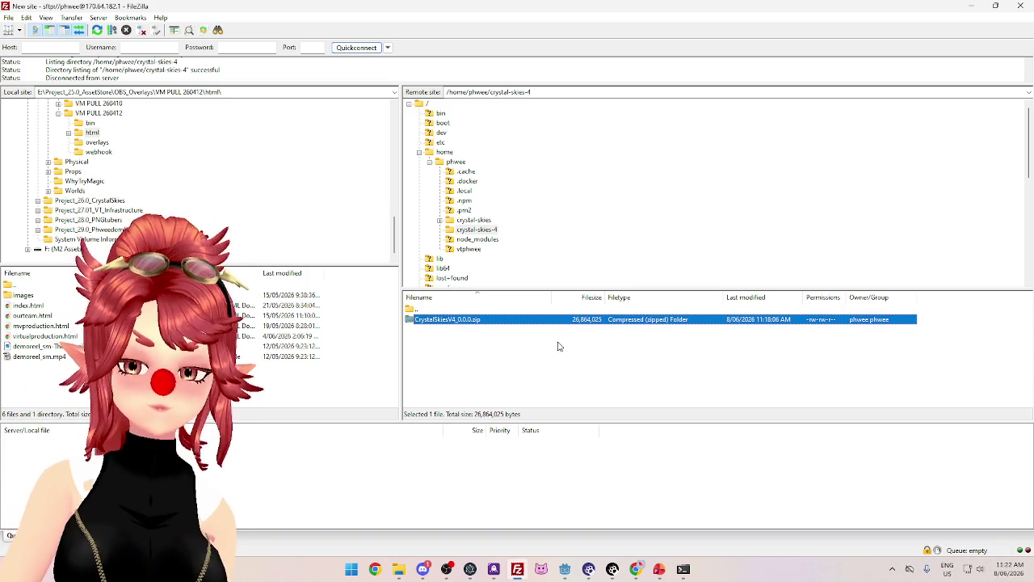
pyautogui.click(557, 343)
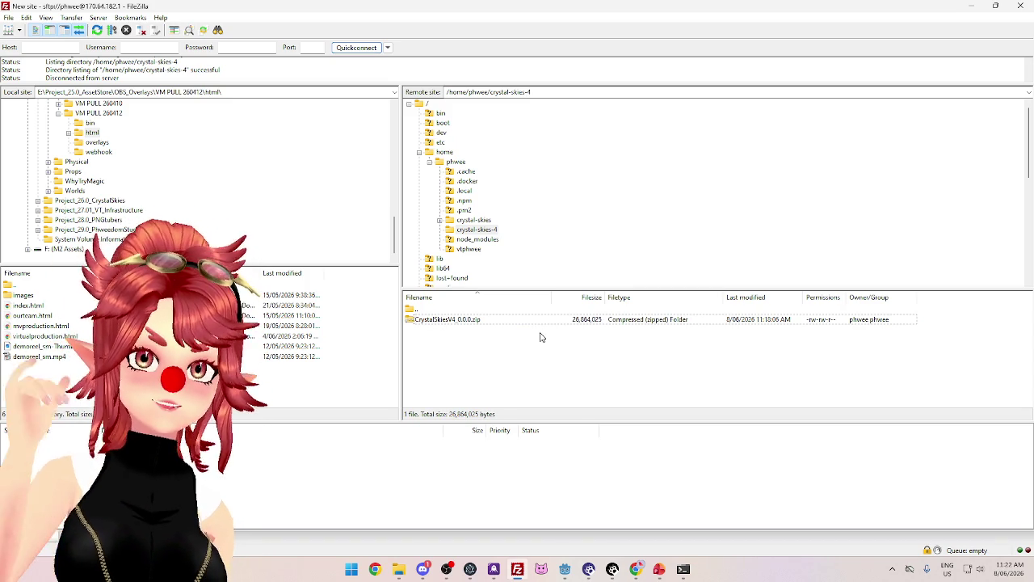
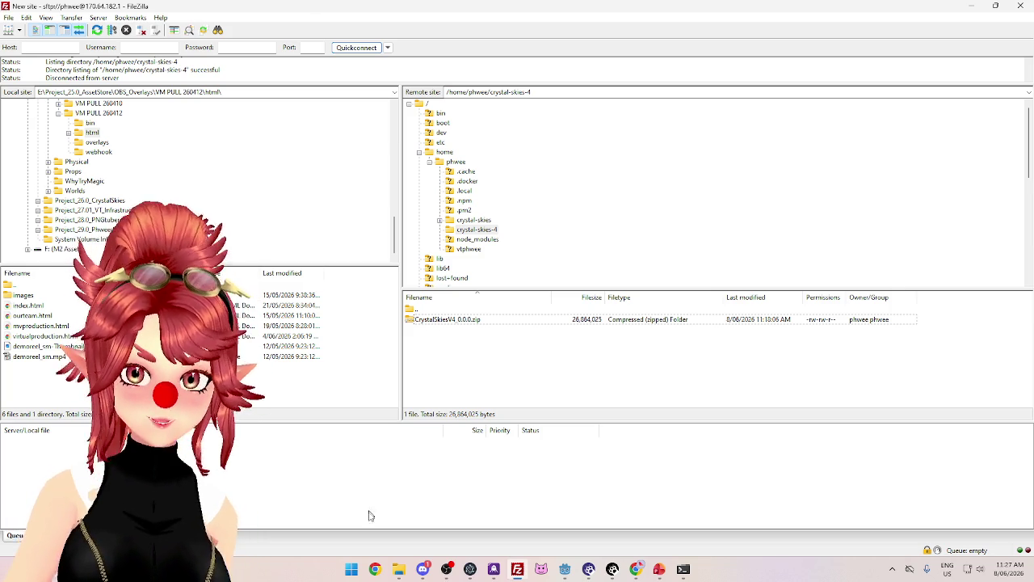
# Switch from FileZilla to a new Chrome tab
pyautogui.click(374, 569)
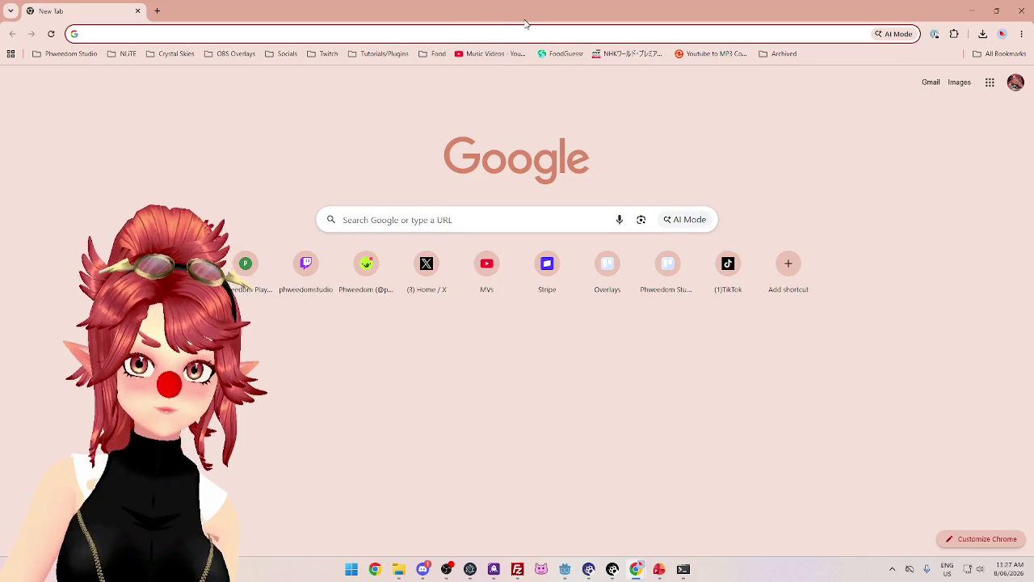
# Search Google for 'australia foster care system' and open MacKillop's become-a-foster-carer page
pyautogui.write('austral')
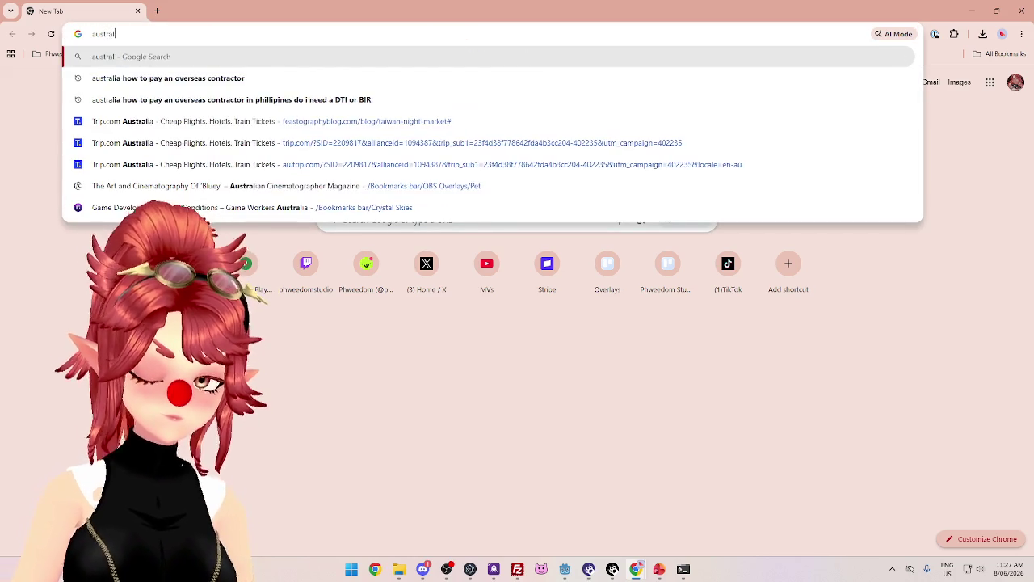
pyautogui.write('ia foster care system')
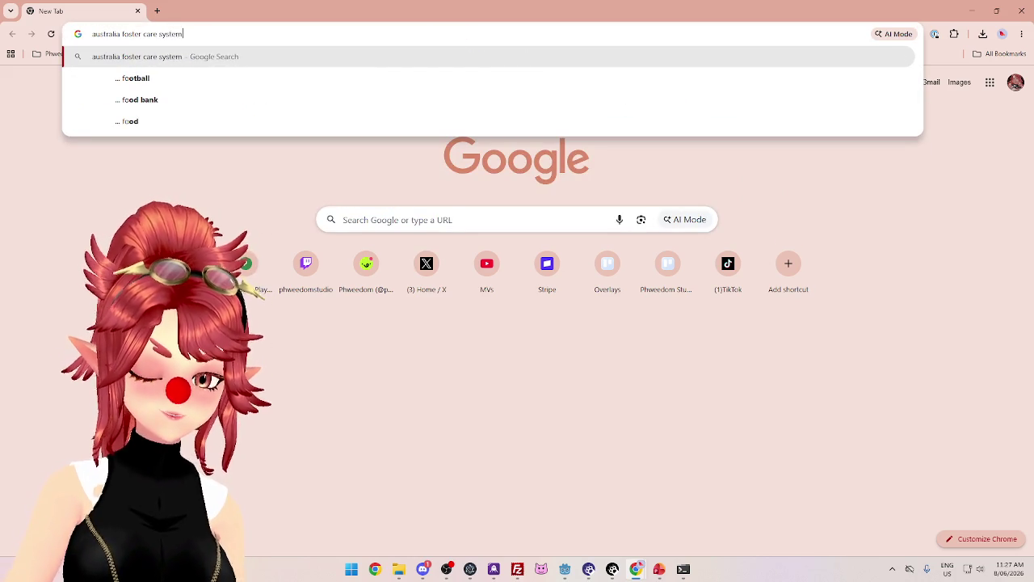
pyautogui.press('Return')
pyautogui.scroll(-1, 651, 307)
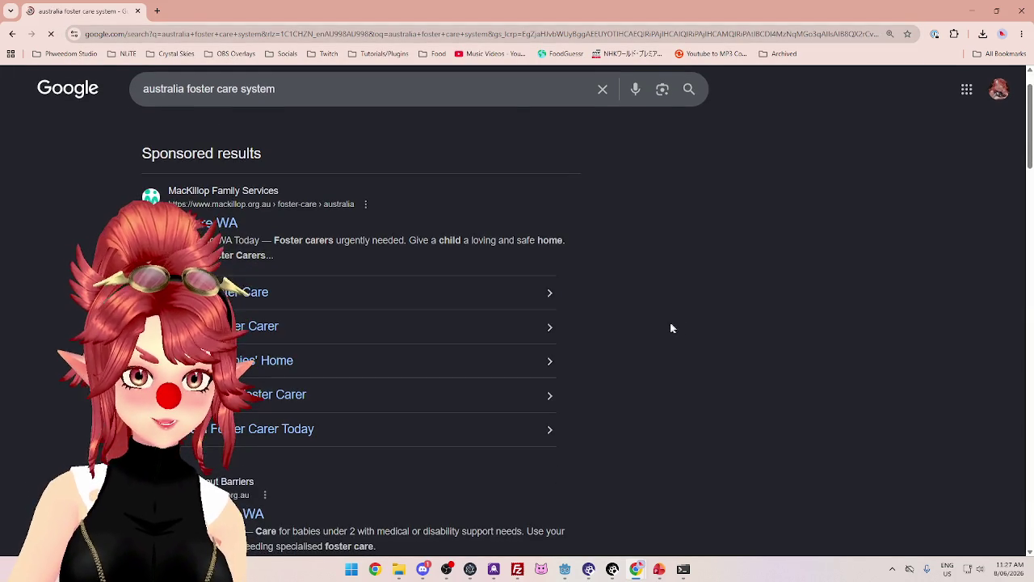
pyautogui.scroll(-2, 665, 324)
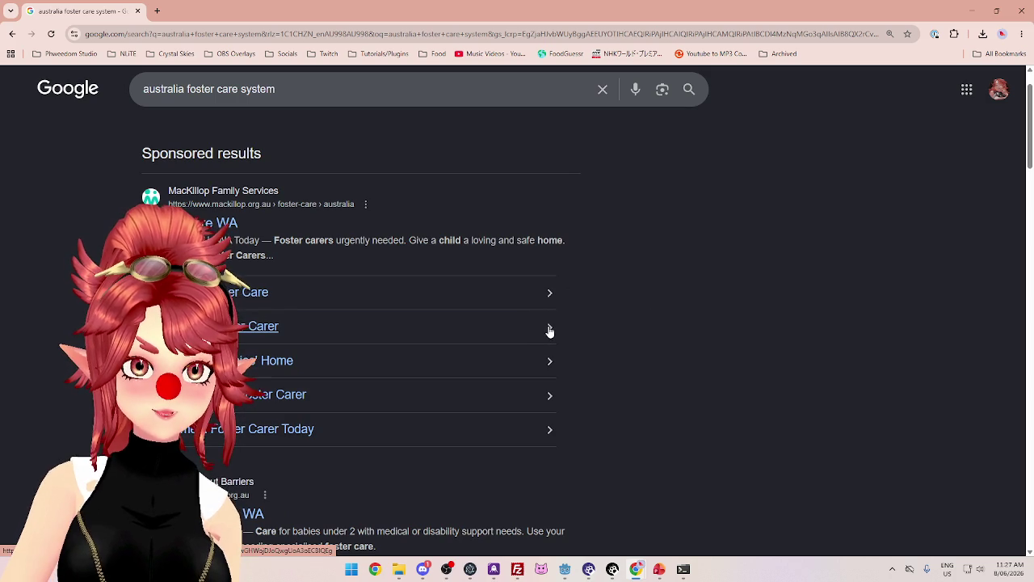
pyautogui.click(550, 331)
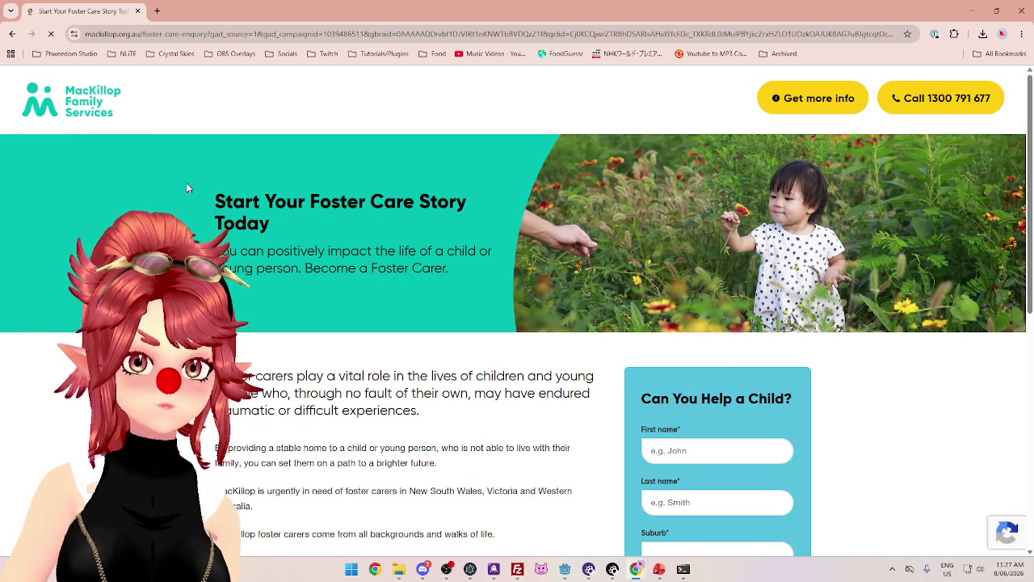
pyautogui.scroll(-1, 204, 182)
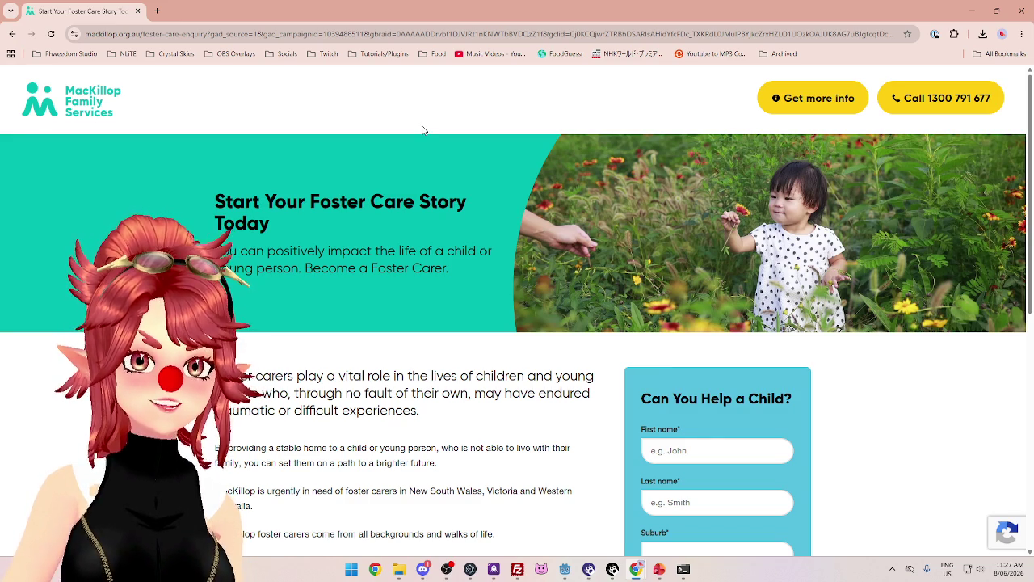
pyautogui.moveTo(316, 250); pyautogui.dragTo(361, 268)
pyautogui.scroll(-4, 361, 268)
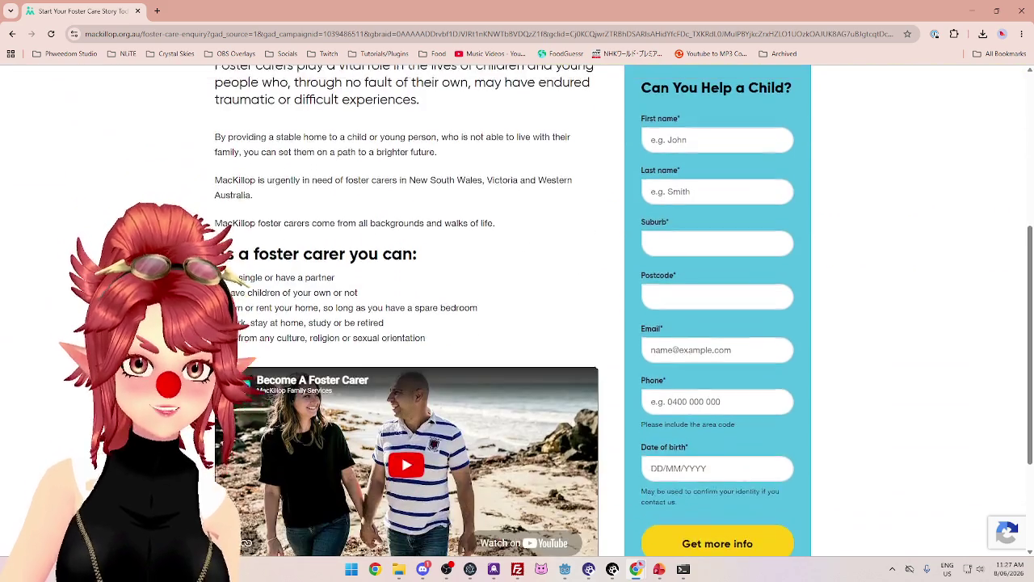
pyautogui.scroll(2, 404, 283)
pyautogui.scroll(-1, 404, 283)
pyautogui.moveTo(236, 178); pyautogui.dragTo(377, 179)
pyautogui.click(315, 207)
pyautogui.moveTo(261, 178)
pyautogui.mouseDown()
pyautogui.moveTo(517, 179)
pyautogui.moveTo(277, 194)
pyautogui.moveTo(467, 194)
pyautogui.mouseUp()
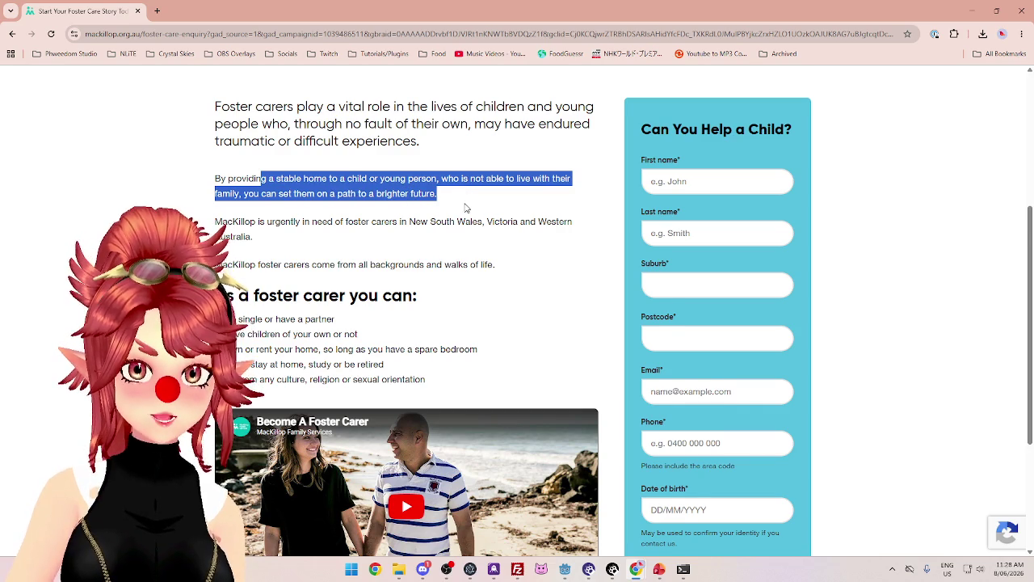
pyautogui.scroll(-2, 461, 205)
pyautogui.moveTo(232, 187); pyautogui.dragTo(353, 188)
pyautogui.moveTo(232, 211); pyautogui.dragTo(343, 216)
pyautogui.moveTo(236, 226); pyautogui.dragTo(358, 227)
pyautogui.moveTo(227, 241); pyautogui.dragTo(478, 241)
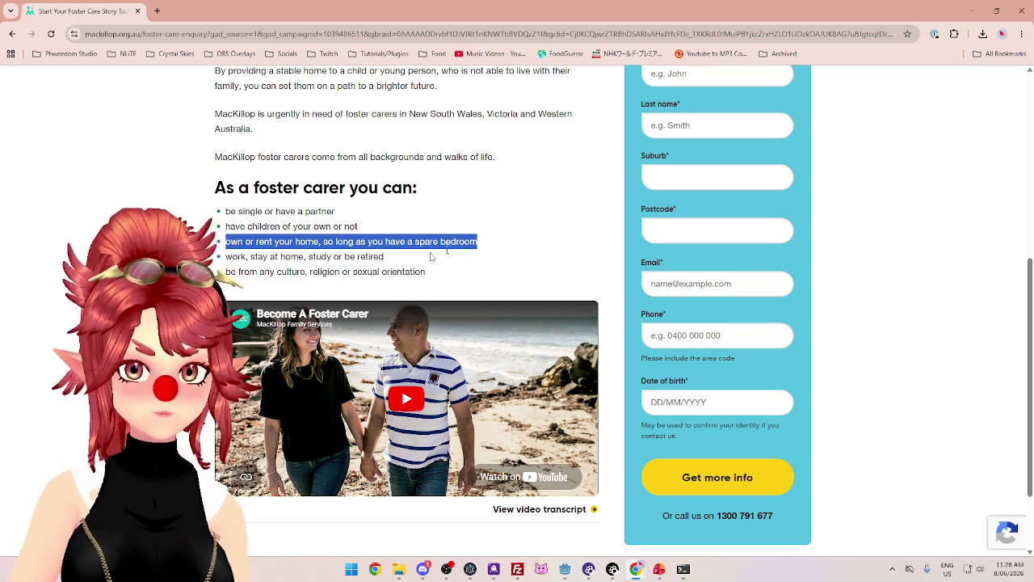
pyautogui.moveTo(232, 256); pyautogui.dragTo(383, 256)
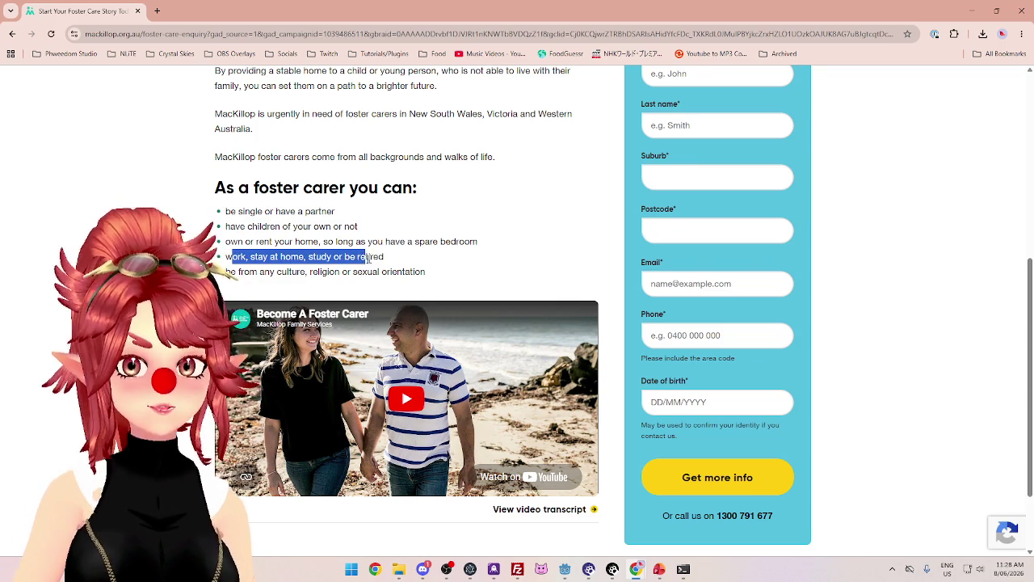
pyautogui.moveTo(232, 271); pyautogui.dragTo(427, 271)
pyautogui.scroll(-1, 455, 250)
pyautogui.scroll(6, 508, 440)
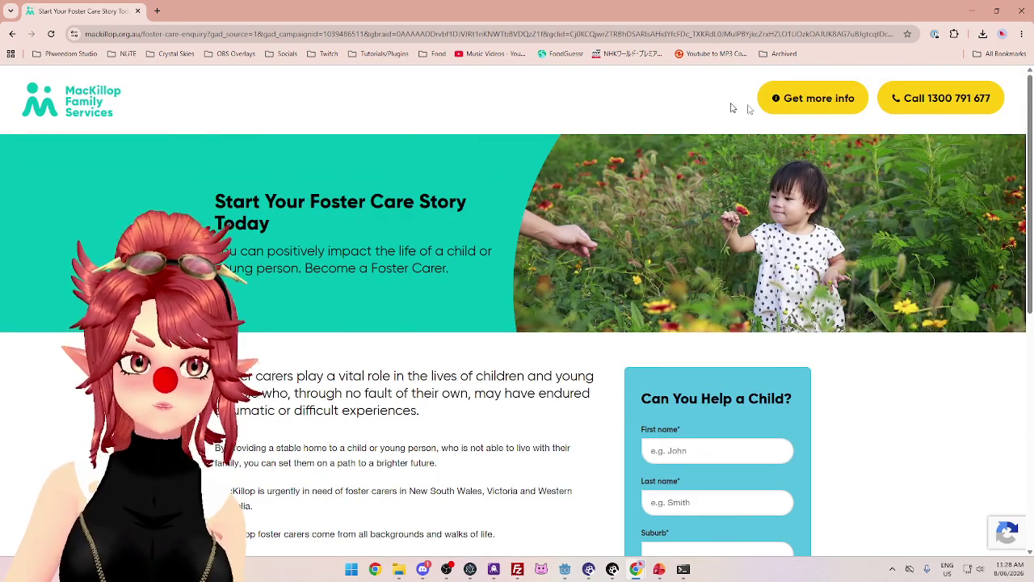
pyautogui.scroll(-4, 120, 185)
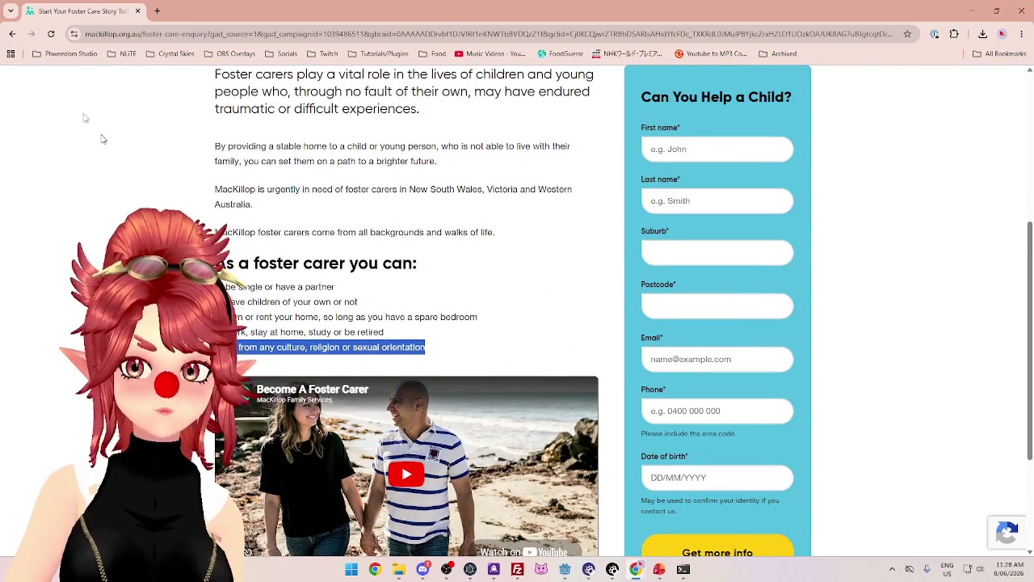
pyautogui.hotkey('alt', 'Left')
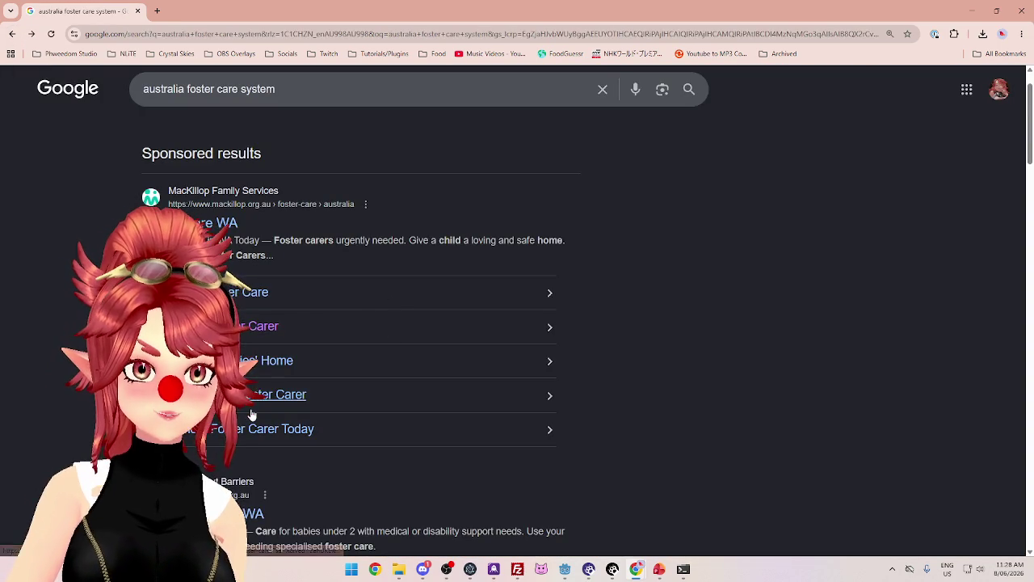
pyautogui.scroll(-3, 404, 348)
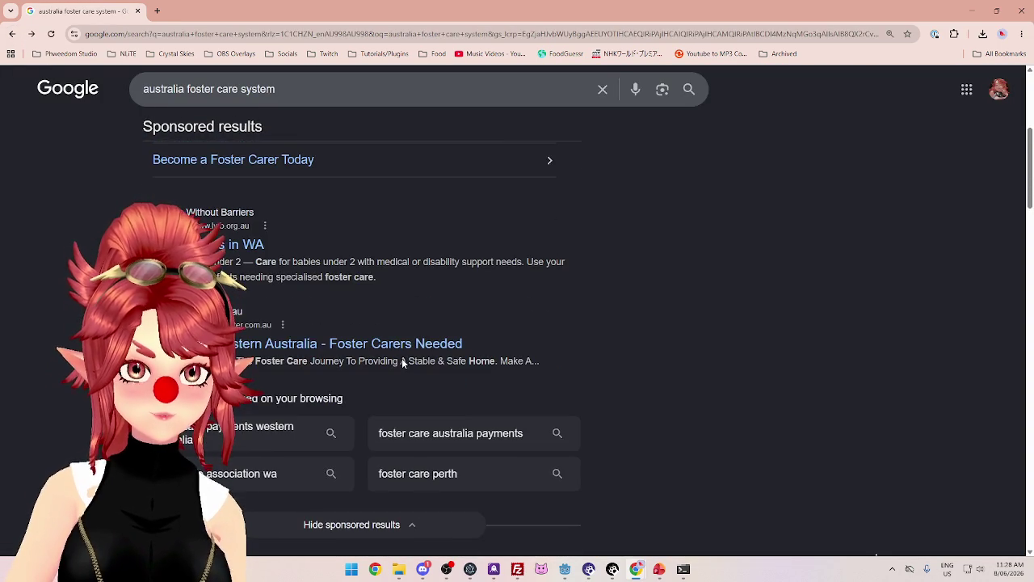
pyautogui.scroll(-4, 401, 358)
pyautogui.scroll(-1, 323, 364)
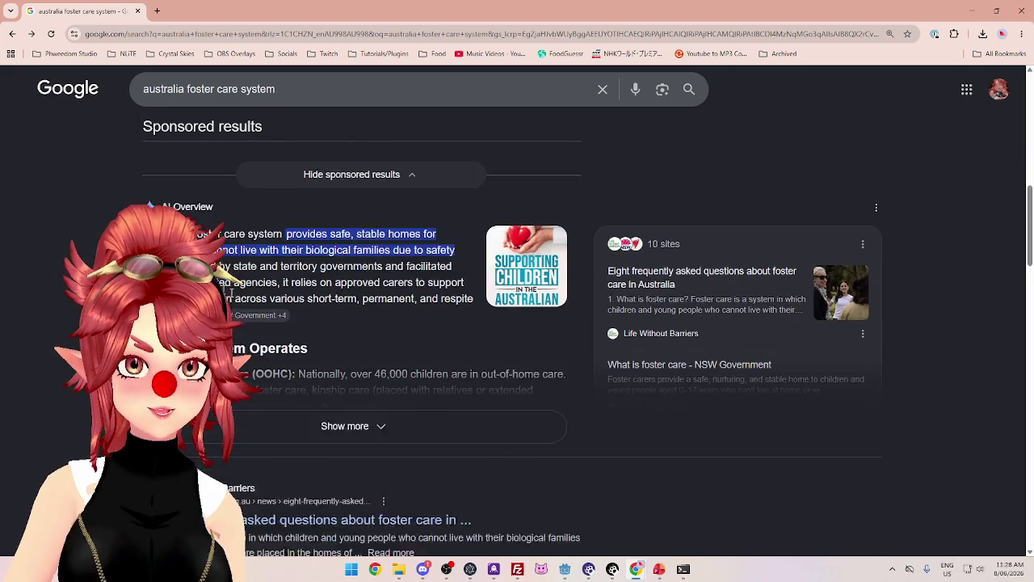
pyautogui.click(292, 412)
pyautogui.scroll(-1, 359, 266)
pyautogui.scroll(-1, 361, 291)
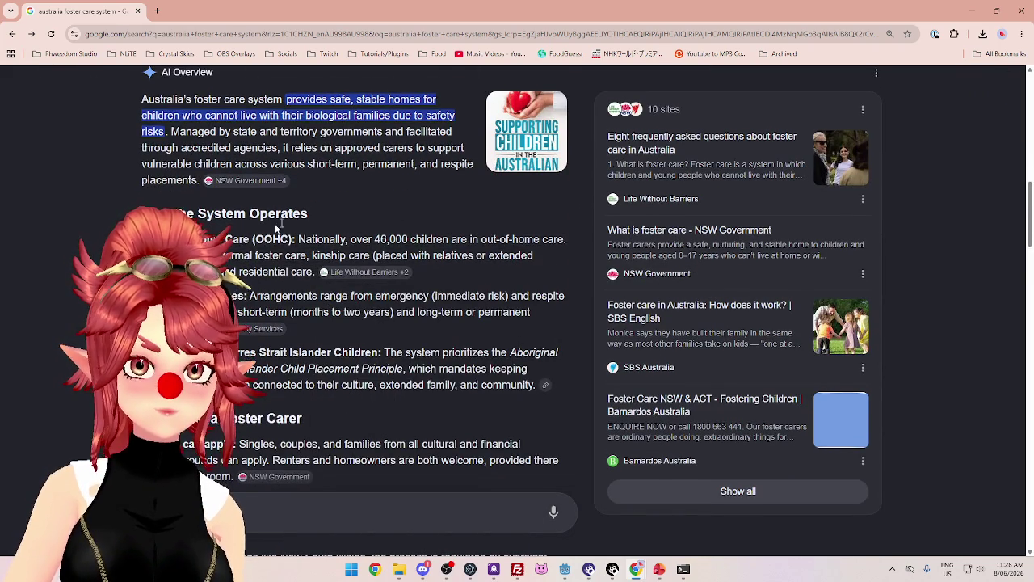
pyautogui.scroll(-2, 445, 263)
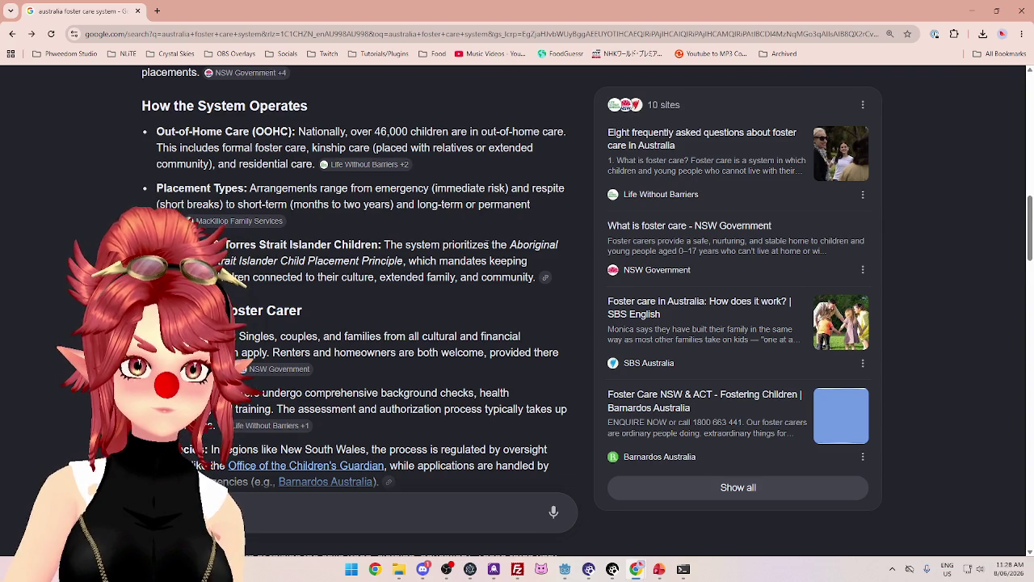
pyautogui.scroll(-4, 485, 245)
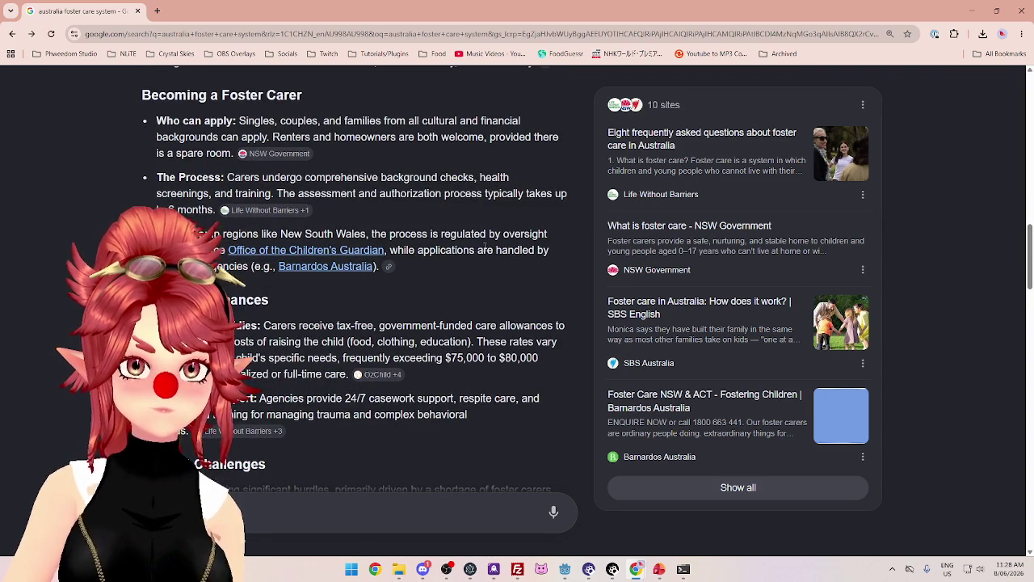
pyautogui.scroll(-2, 453, 233)
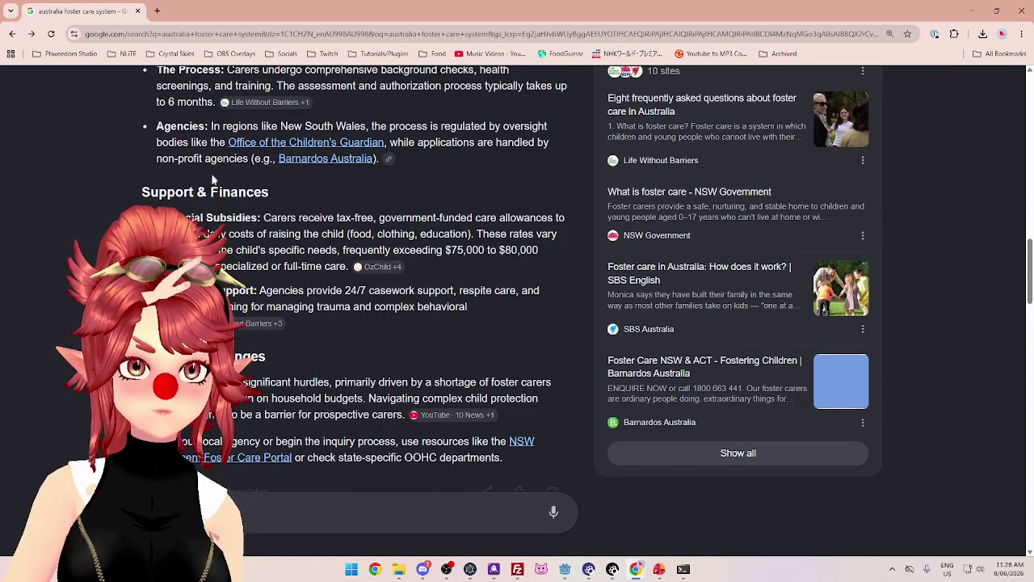
pyautogui.scroll(-1, 234, 177)
pyautogui.moveTo(273, 164); pyautogui.dragTo(539, 164)
pyautogui.click(375, 166)
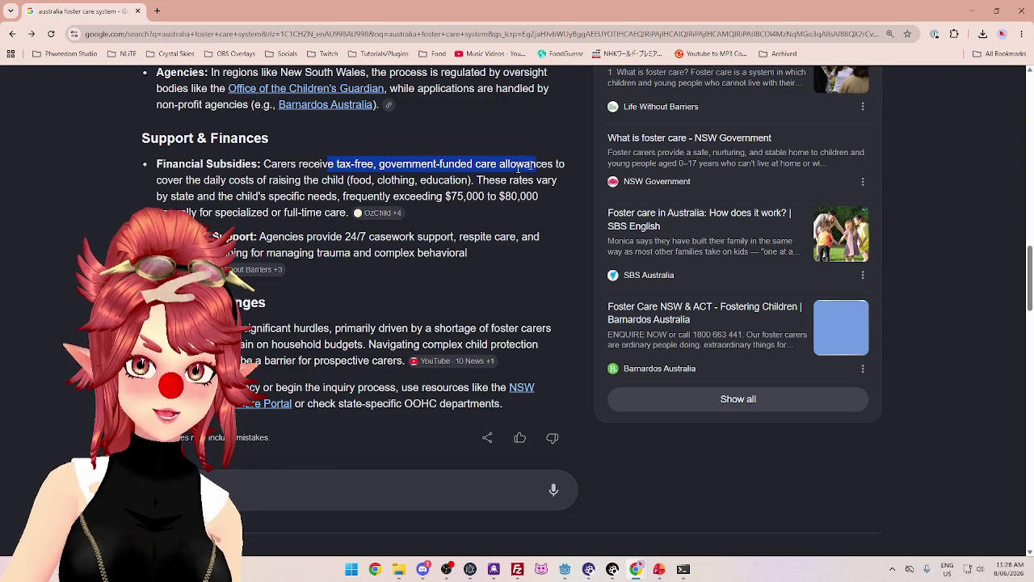
pyautogui.moveTo(184, 180); pyautogui.dragTo(356, 179)
pyautogui.click(489, 179)
pyautogui.moveTo(489, 179); pyautogui.dragTo(549, 180)
pyautogui.click(533, 200)
pyautogui.moveTo(157, 197); pyautogui.dragTo(453, 197)
pyautogui.click(343, 196)
pyautogui.click(469, 196)
pyautogui.doubleClick(464, 196)
pyautogui.click(506, 196)
pyautogui.doubleClick(517, 197)
pyautogui.moveTo(200, 212); pyautogui.dragTo(268, 213)
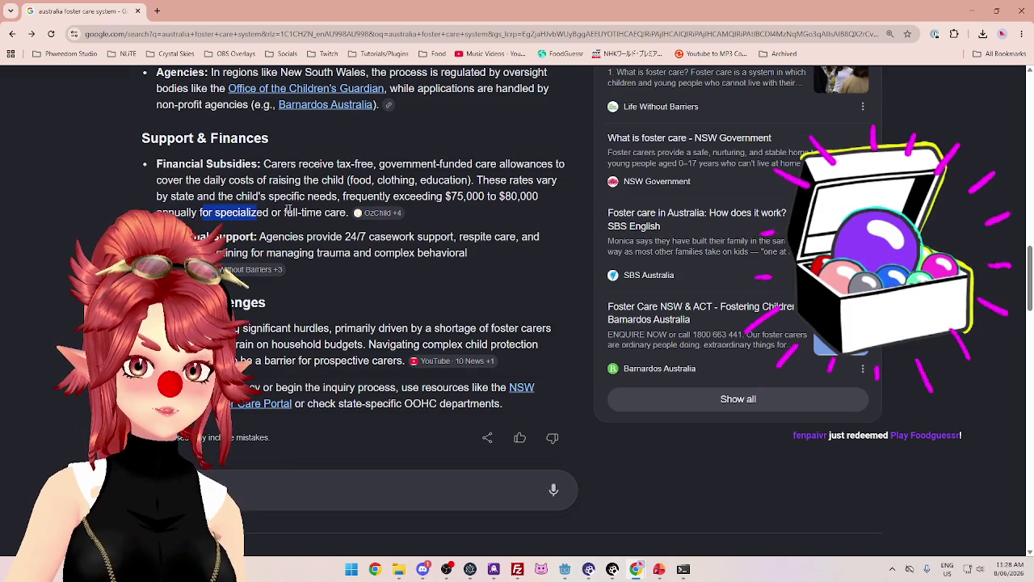
pyautogui.moveTo(347, 213)
pyautogui.mouseDown()
pyautogui.moveTo(347, 179)
pyautogui.moveTo(438, 164)
pyautogui.moveTo(478, 181)
pyautogui.mouseUp()
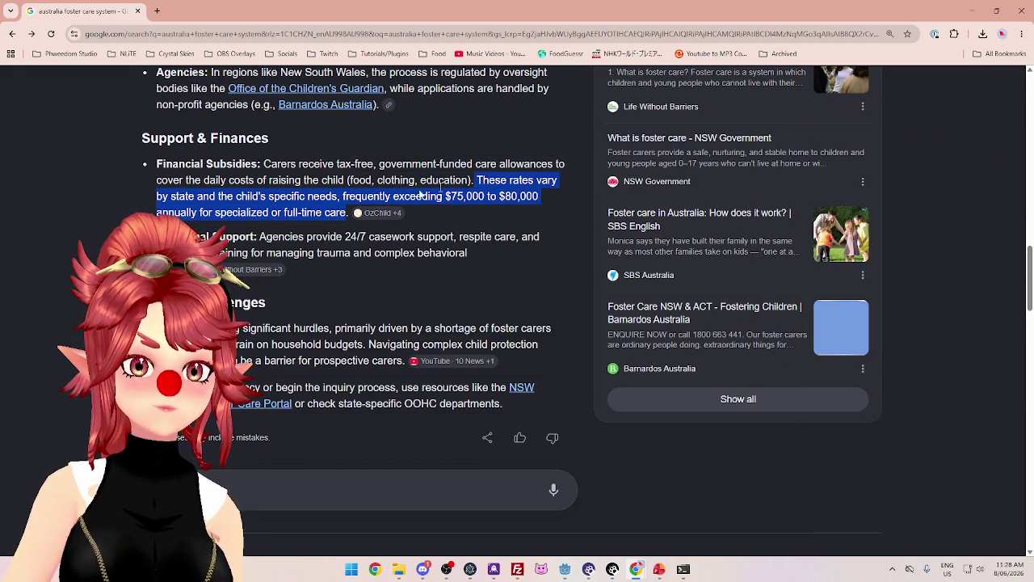
pyautogui.click(223, 230)
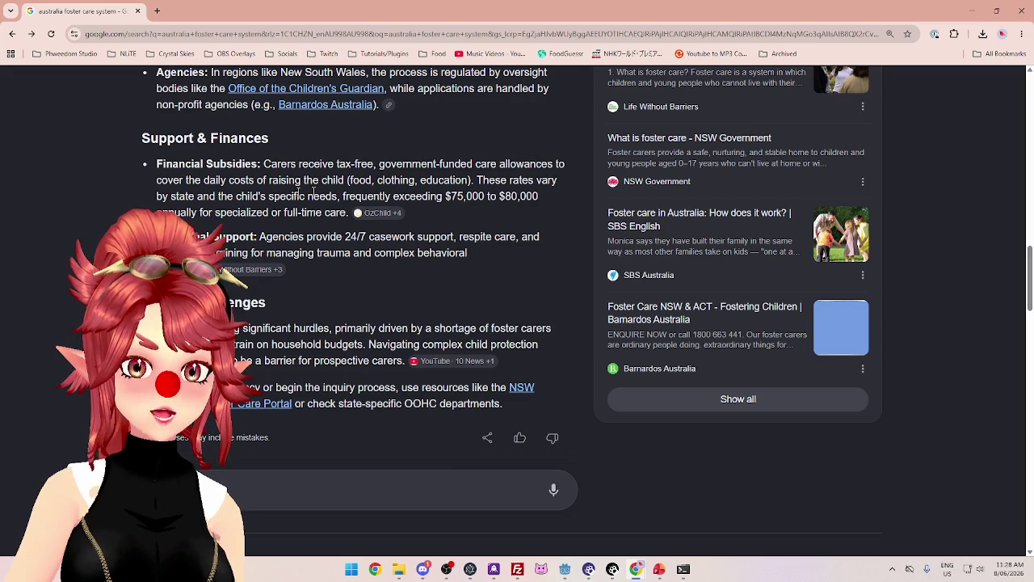
pyautogui.moveTo(218, 215); pyautogui.dragTo(329, 215)
pyautogui.click(229, 216)
pyautogui.moveTo(443, 197); pyautogui.dragTo(535, 199)
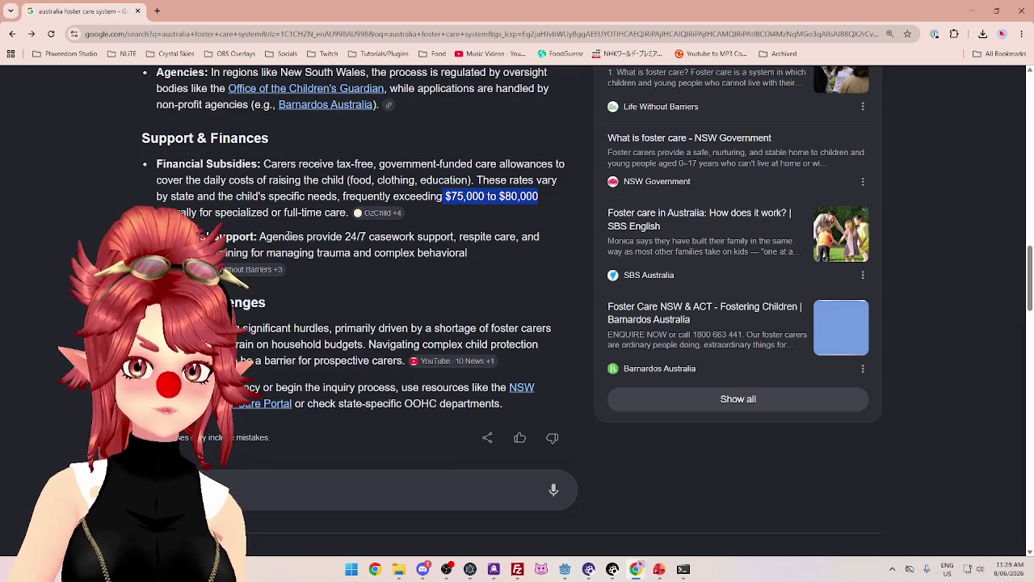
pyautogui.moveTo(263, 237); pyautogui.dragTo(518, 237)
pyautogui.moveTo(219, 253); pyautogui.dragTo(315, 253)
pyautogui.moveTo(376, 252); pyautogui.dragTo(470, 253)
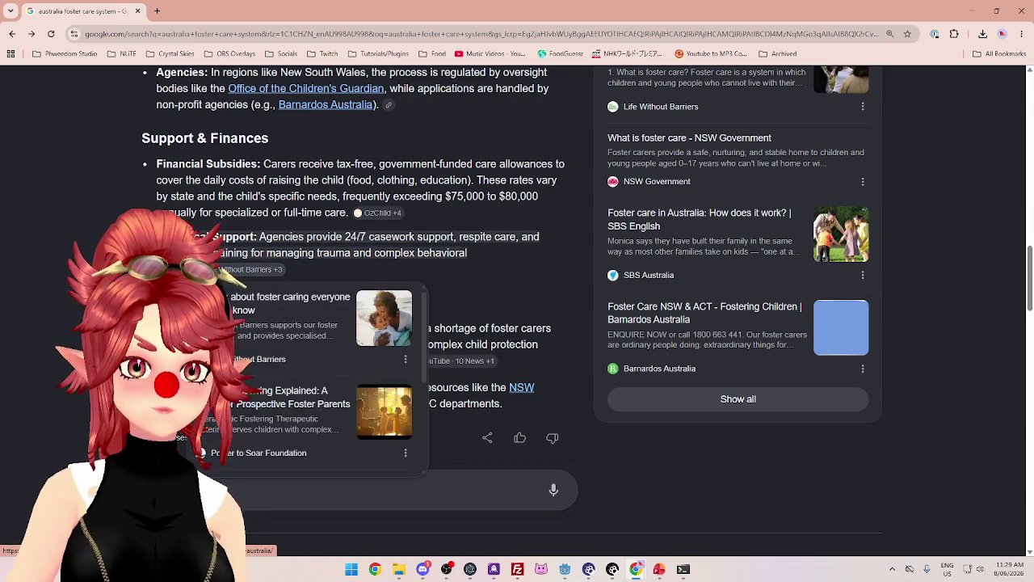
pyautogui.click(332, 253)
pyautogui.moveTo(277, 253); pyautogui.dragTo(424, 253)
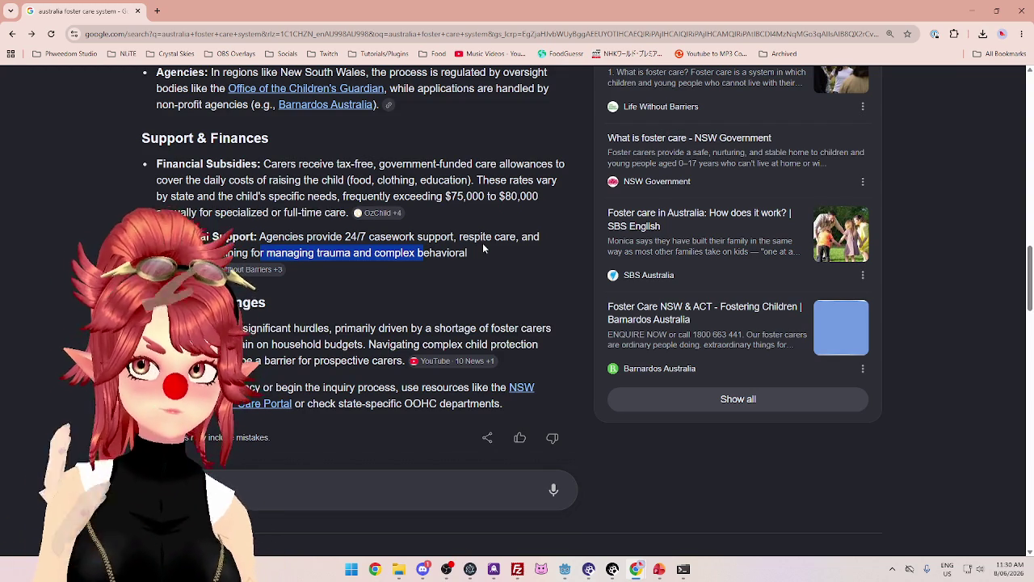
pyautogui.click(468, 255)
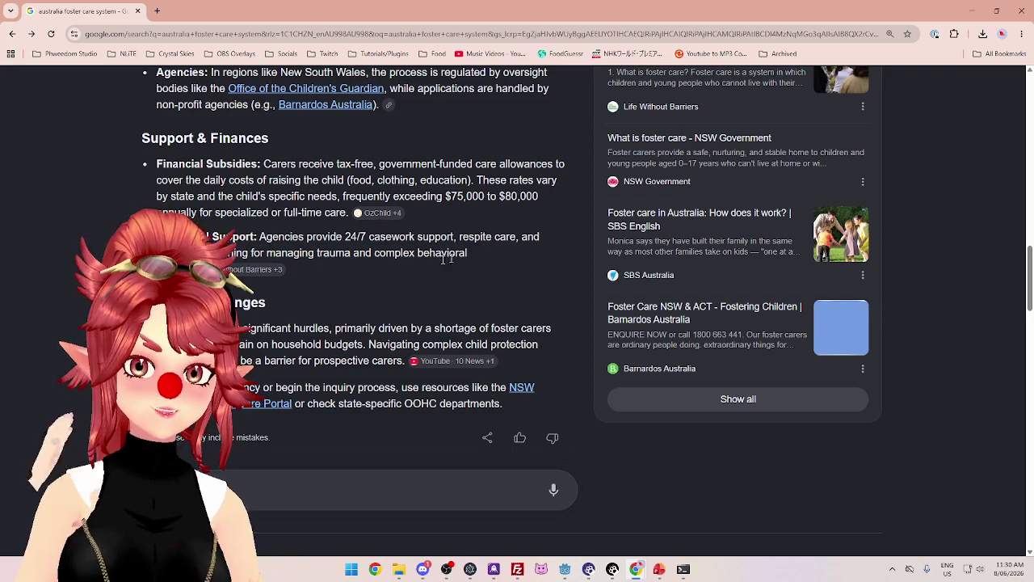
pyautogui.moveTo(234, 252); pyautogui.dragTo(437, 253)
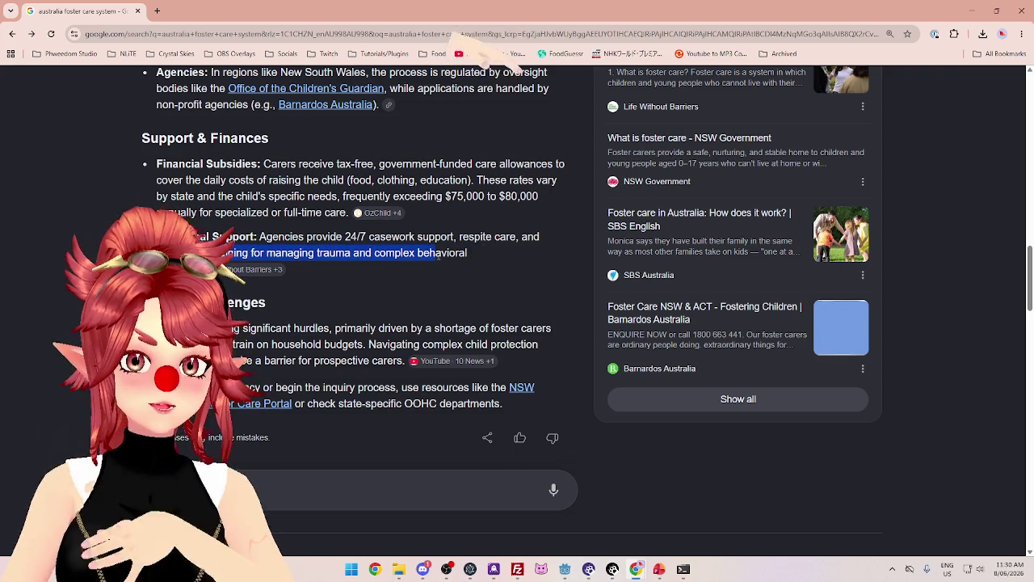
pyautogui.moveTo(516, 237)
pyautogui.mouseDown()
pyautogui.moveTo(281, 232)
pyautogui.moveTo(466, 244)
pyautogui.mouseUp()
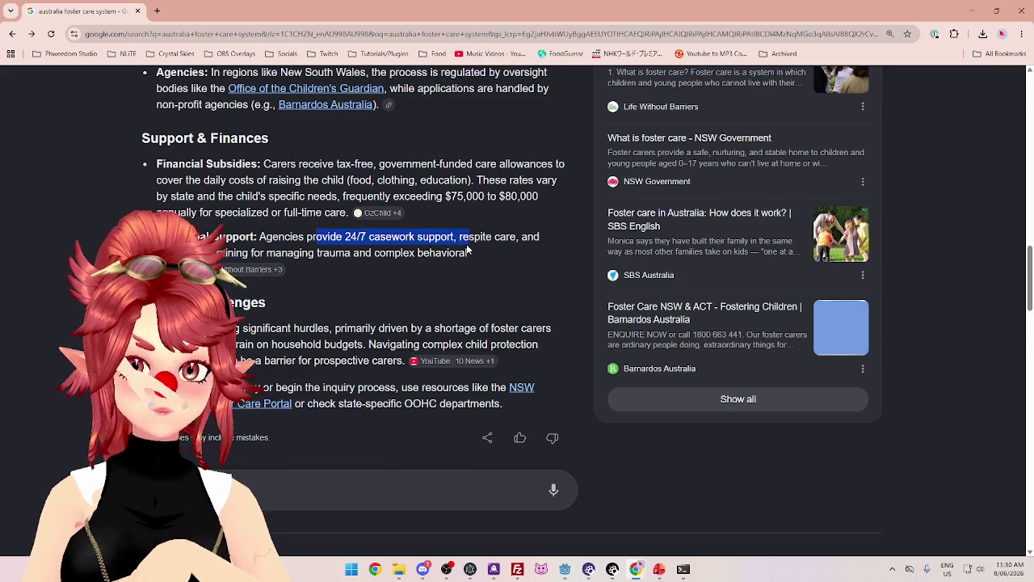
pyautogui.moveTo(445, 197)
pyautogui.mouseDown()
pyautogui.moveTo(489, 196)
pyautogui.moveTo(321, 213)
pyautogui.moveTo(349, 212)
pyautogui.mouseUp()
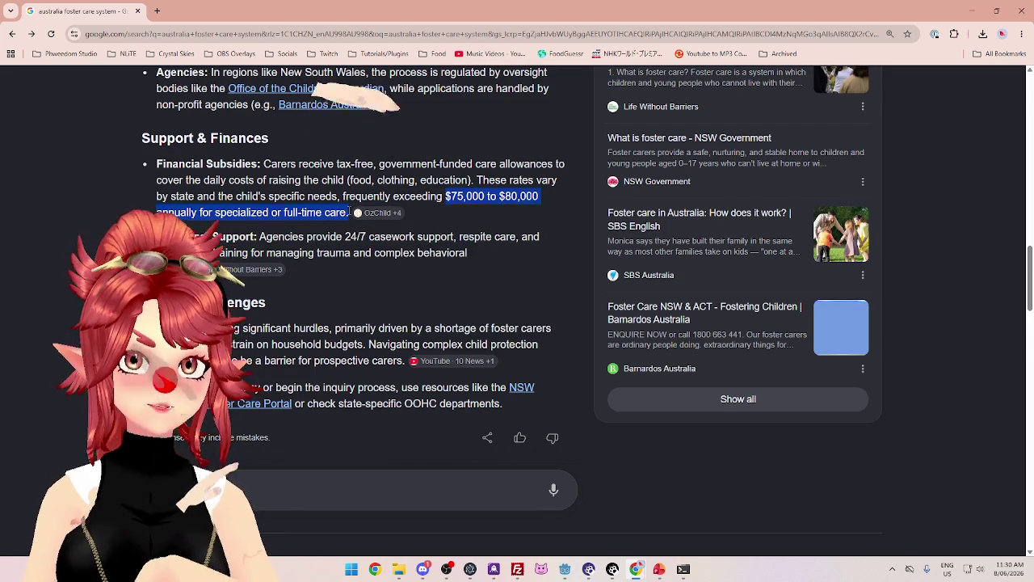
pyautogui.click(380, 212)
pyautogui.scroll(2, 485, 283)
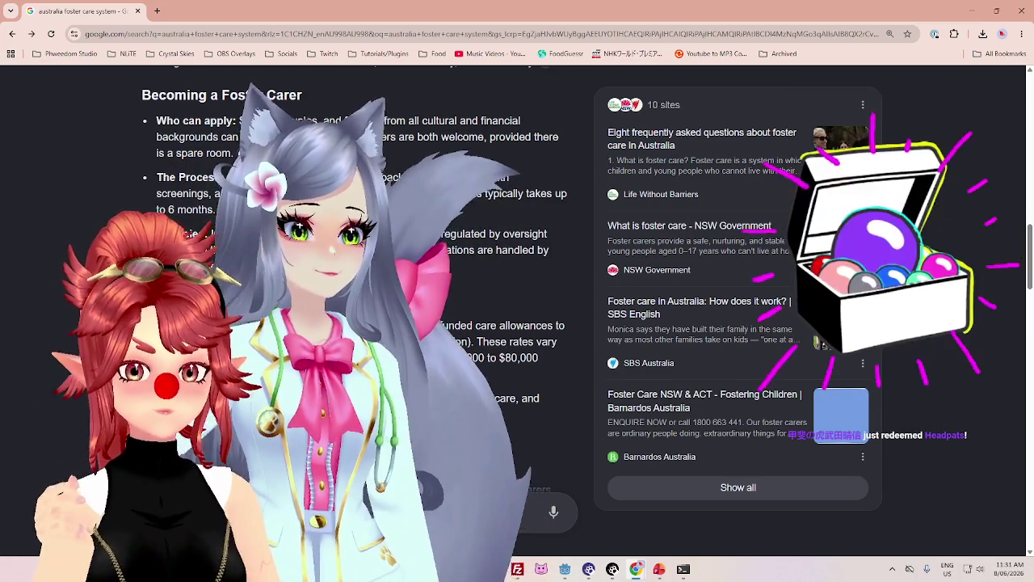
pyautogui.moveTo(467, 414)
pyautogui.mouseDown()
pyautogui.moveTo(388, 401)
pyautogui.moveTo(218, 399)
pyautogui.mouseUp()
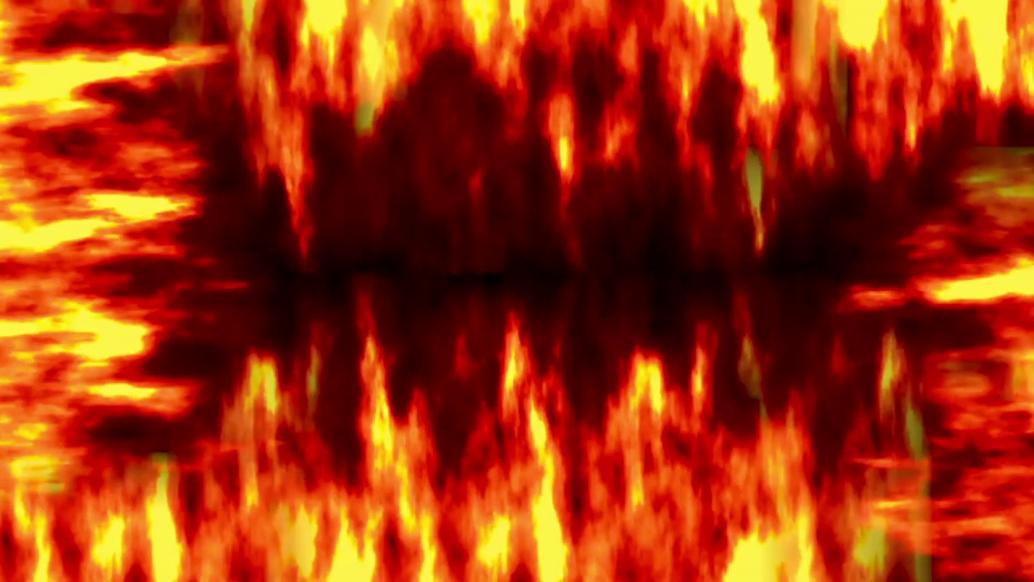
# Scroll back up through the AI Overview and close the foster care search tab
pyautogui.scroll(-2, 53, 202)
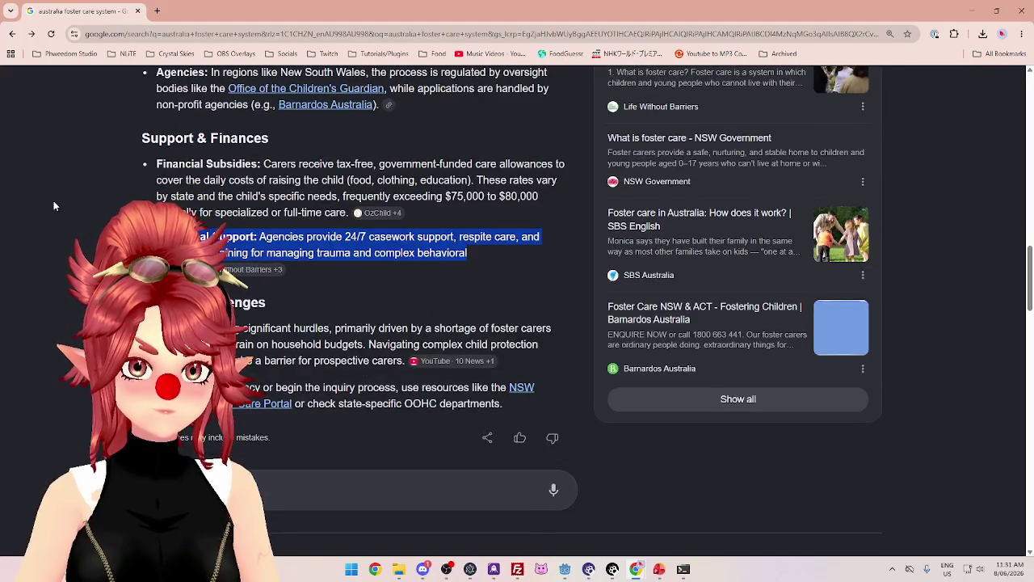
pyautogui.scroll(3, 54, 202)
pyautogui.scroll(3, 53, 206)
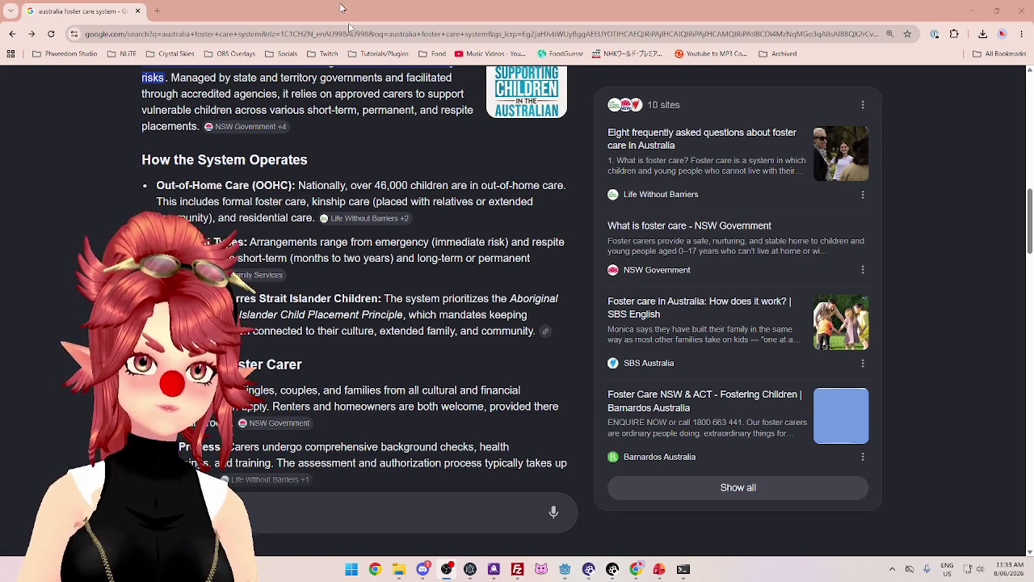
pyautogui.click(137, 10)
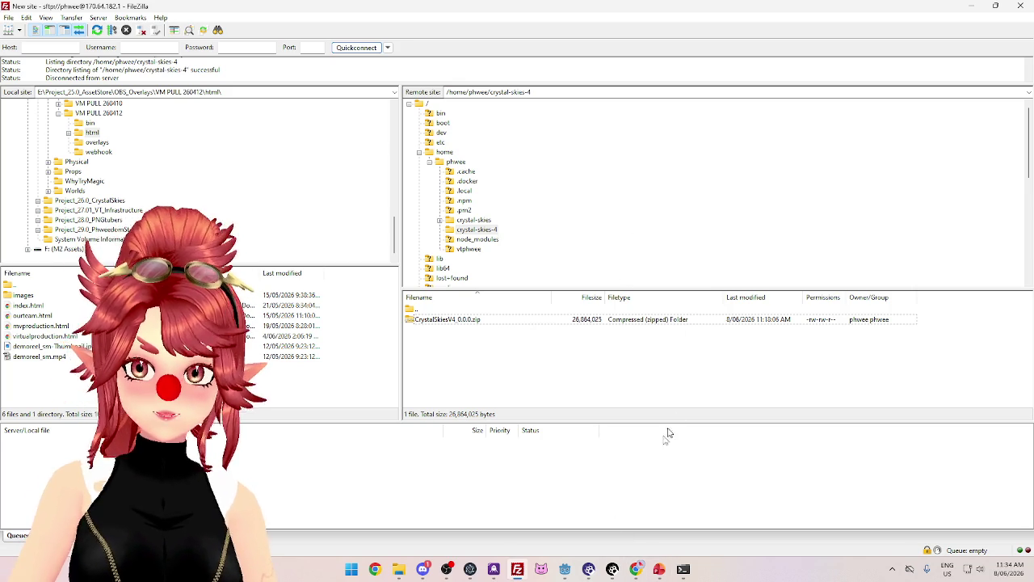
pyautogui.click(399, 569)
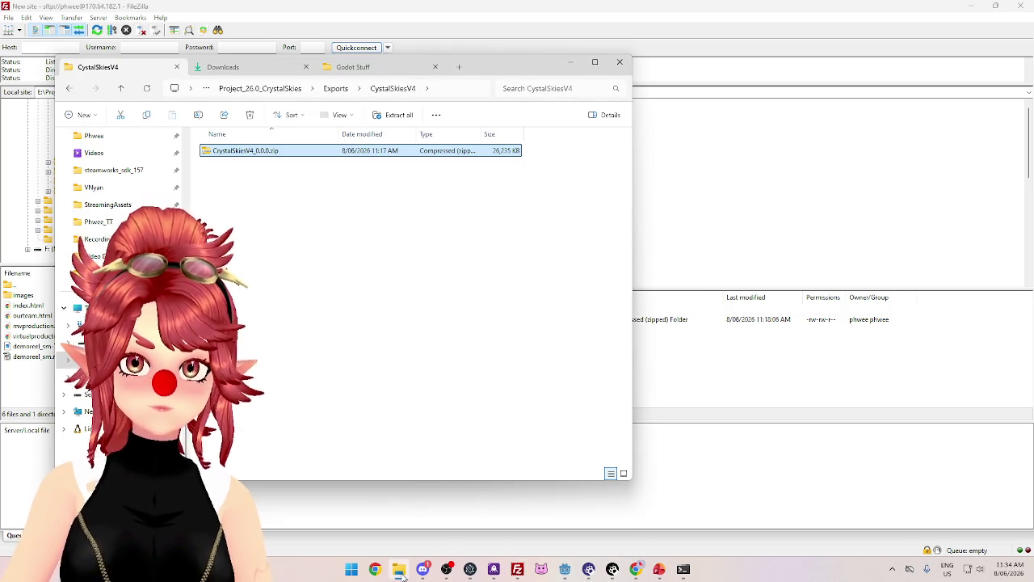
pyautogui.click(399, 569)
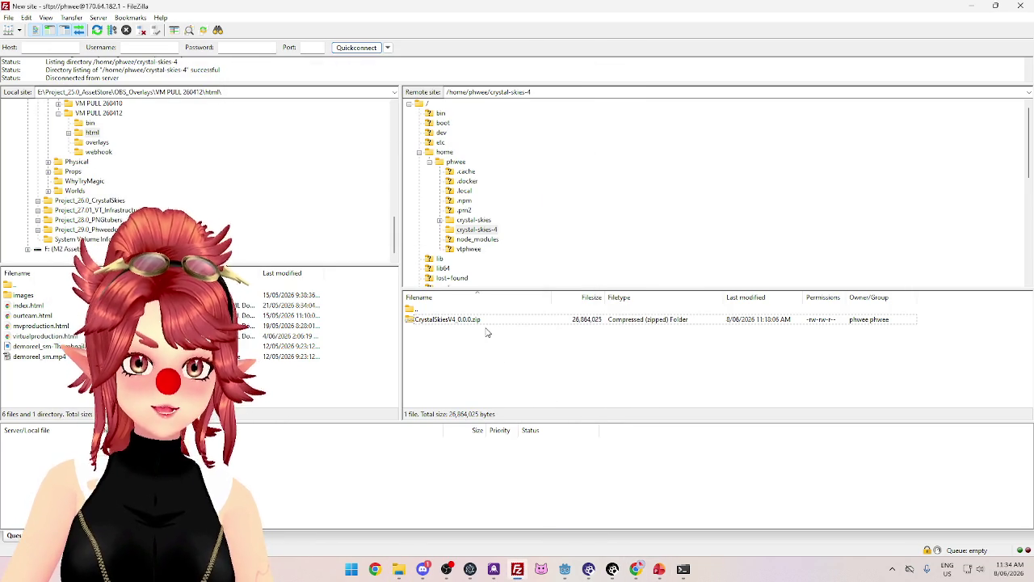
# Export the Godot coordinator project again as CrystalSkiesV4_0.0.0.zip, overwriting the existing zip
pyautogui.moveTo(636, 569)
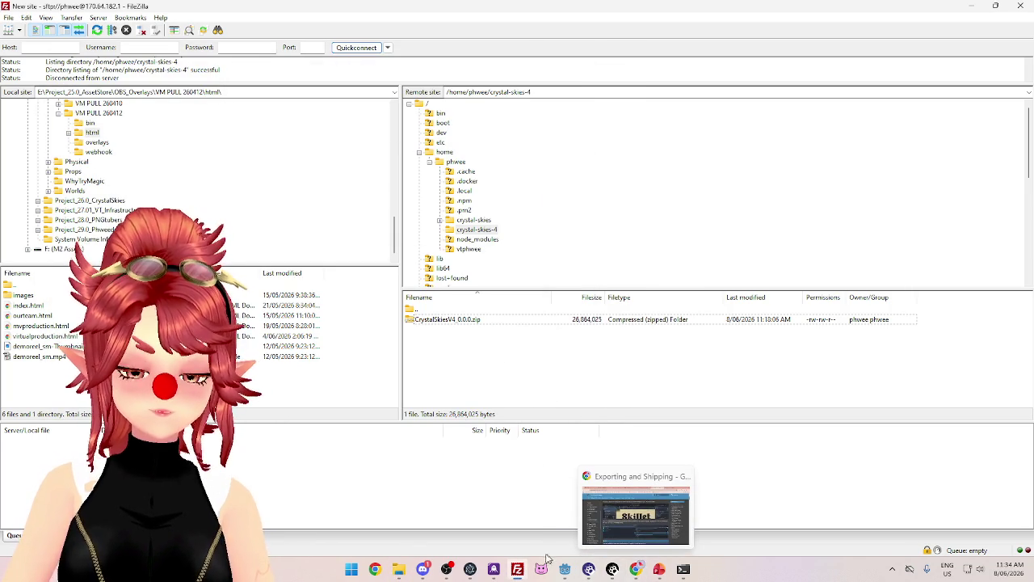
pyautogui.moveTo(565, 569)
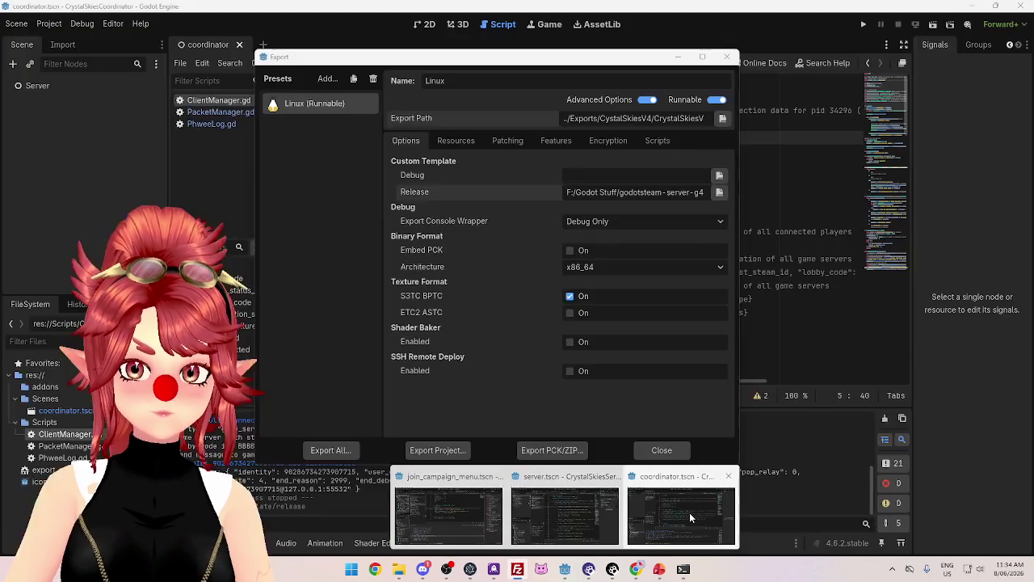
pyautogui.click(689, 512)
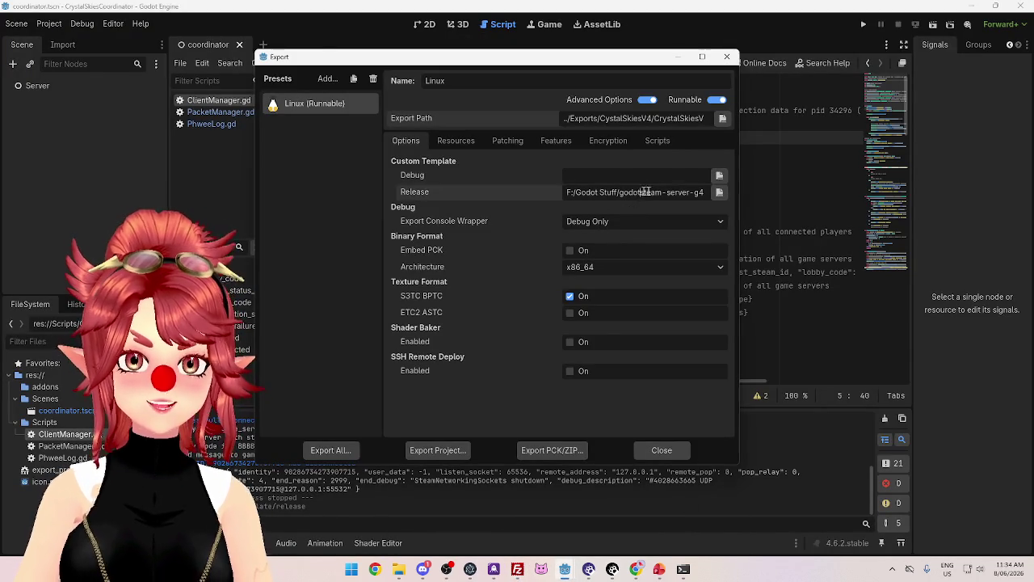
pyautogui.tripleClick(679, 192)
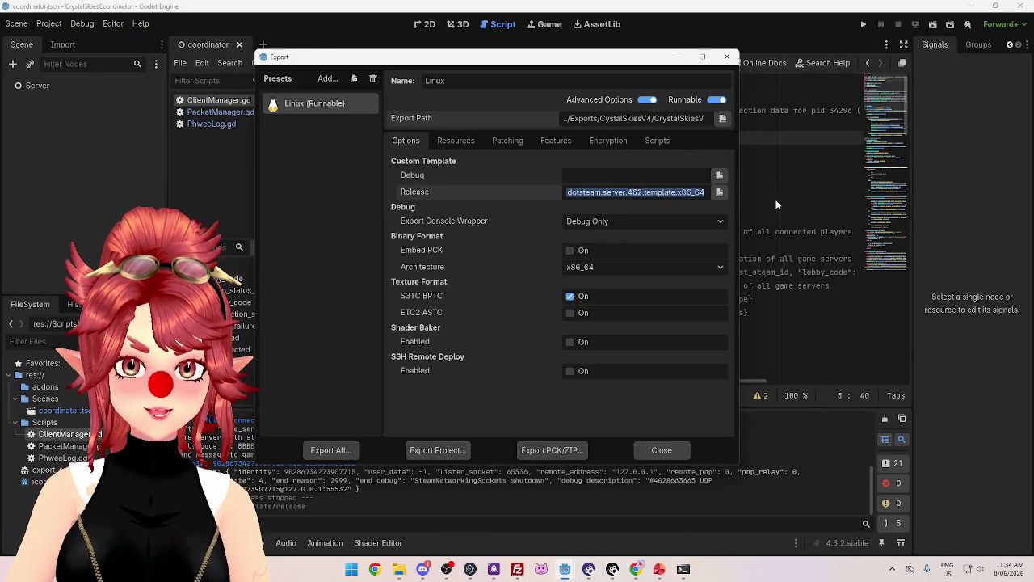
pyautogui.click(445, 450)
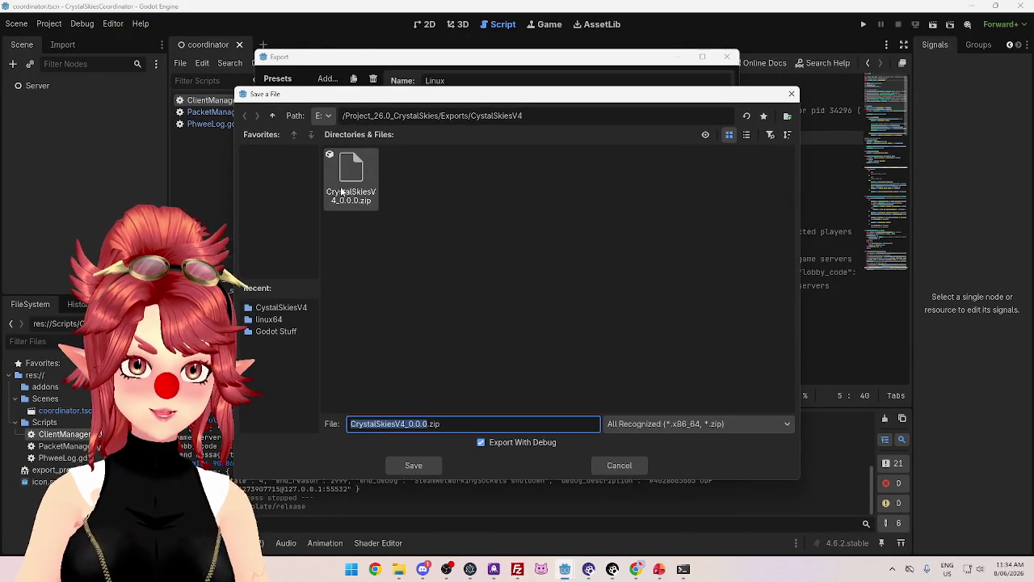
pyautogui.click(413, 465)
pyautogui.click(455, 310)
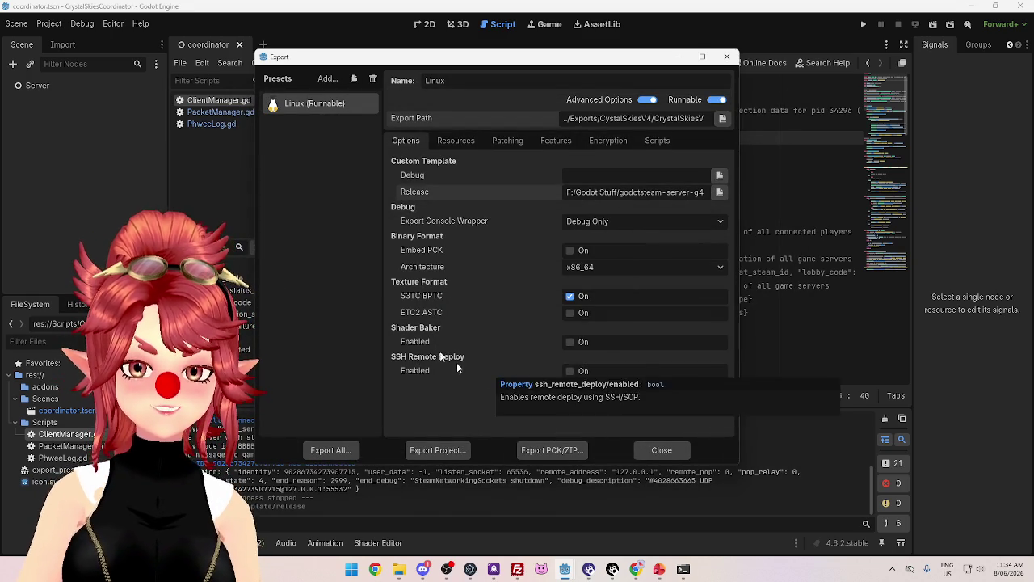
pyautogui.click(399, 569)
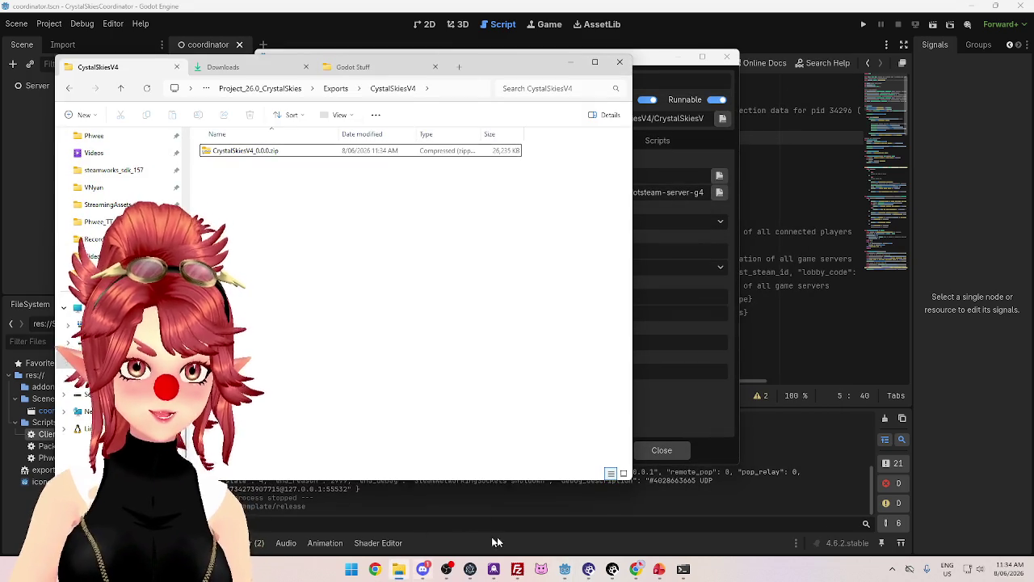
pyautogui.click(517, 568)
# Delete the old CrystalSkiesV4_0.0.0.zip from crystal-skies-4 on the server
pyautogui.click(473, 323)
pyautogui.press('Delete')
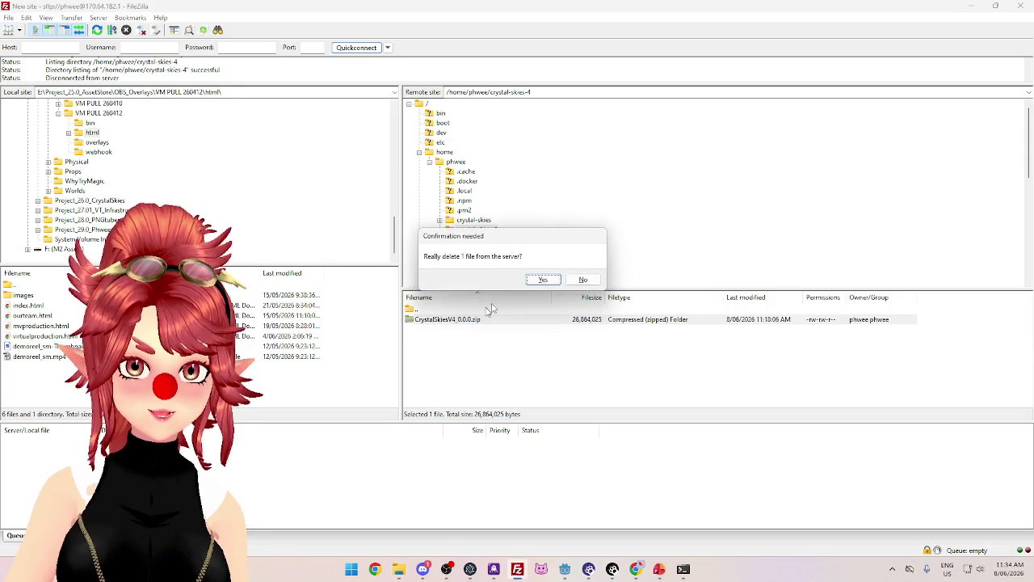
pyautogui.click(539, 280)
# Upload the new zip from the local exports folder into crystal-skies-4, then bring up the coordinator terminal
pyautogui.click(400, 569)
pyautogui.moveTo(246, 151)
pyautogui.mouseDown()
pyautogui.moveTo(691, 370)
pyautogui.moveTo(709, 369)
pyautogui.mouseUp()
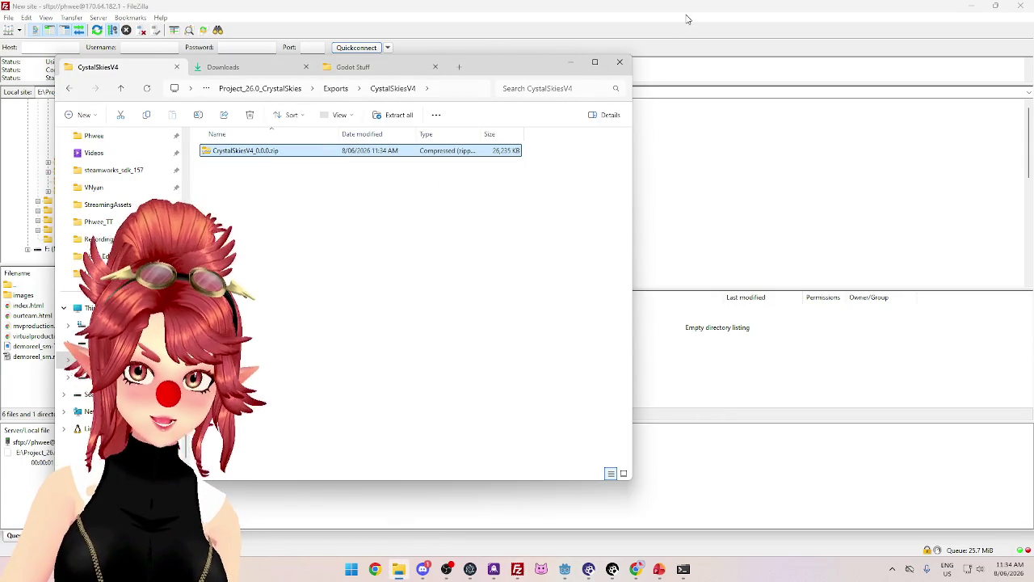
pyautogui.moveTo(506, 60)
pyautogui.mouseDown()
pyautogui.moveTo(631, 485)
pyautogui.moveTo(583, 59)
pyautogui.mouseUp()
pyautogui.click(691, 54)
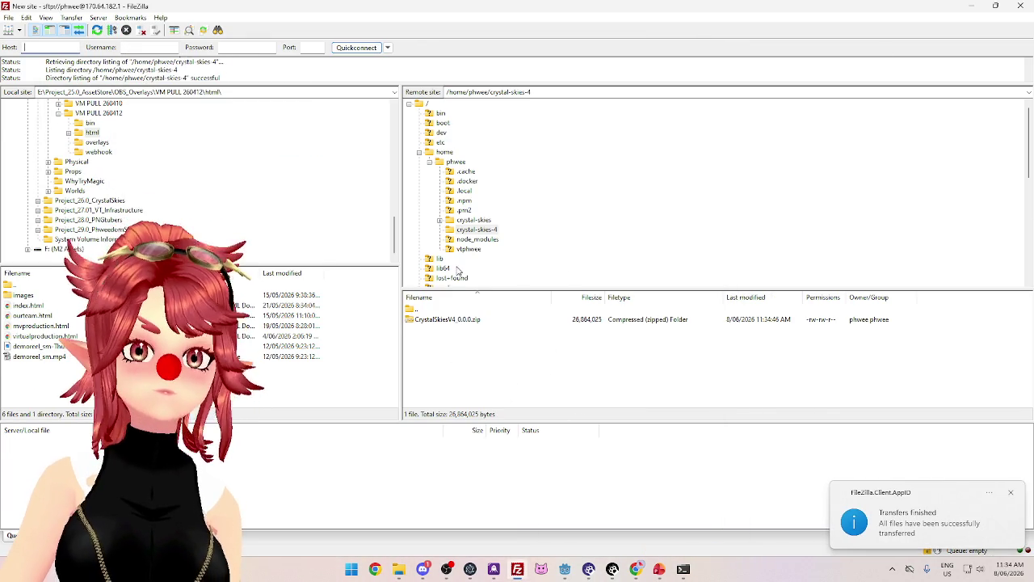
pyautogui.moveTo(636, 569)
pyautogui.click(683, 569)
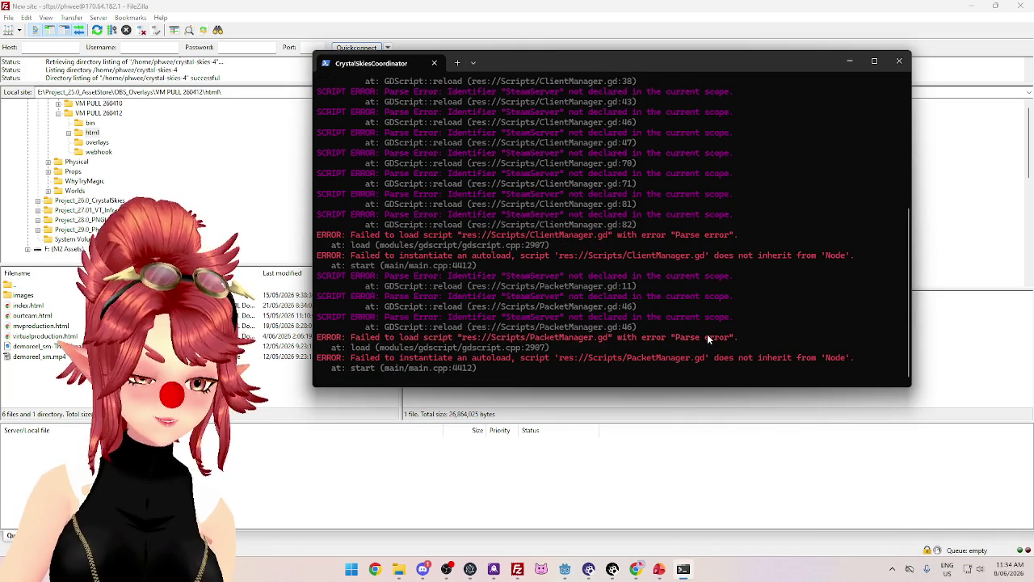
# Stop the running coordinator and list the game folder and crystal-skies-4 contents
pyautogui.hotkey('ctrl', 'c')
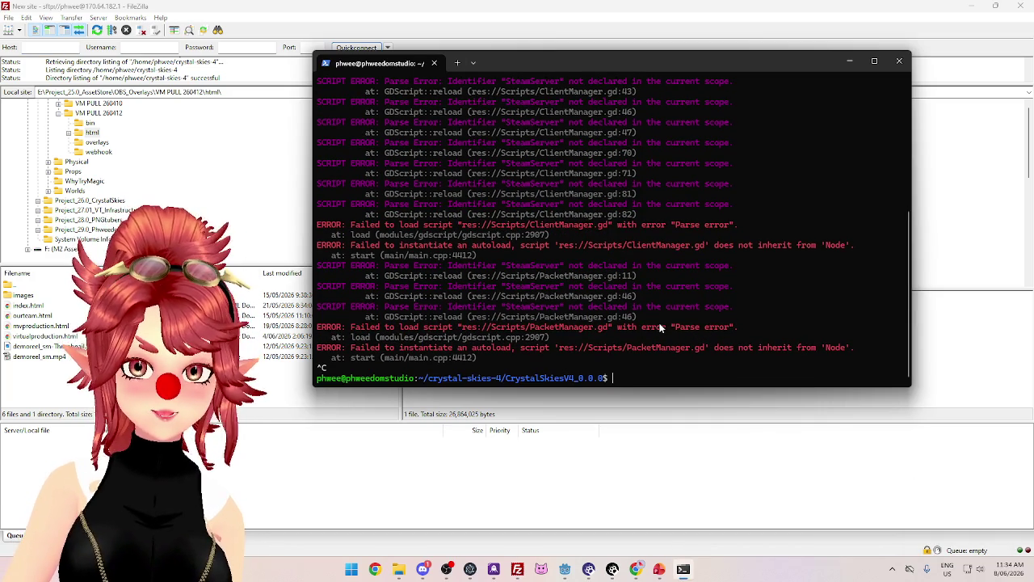
pyautogui.write('ls')
pyautogui.press('Return')
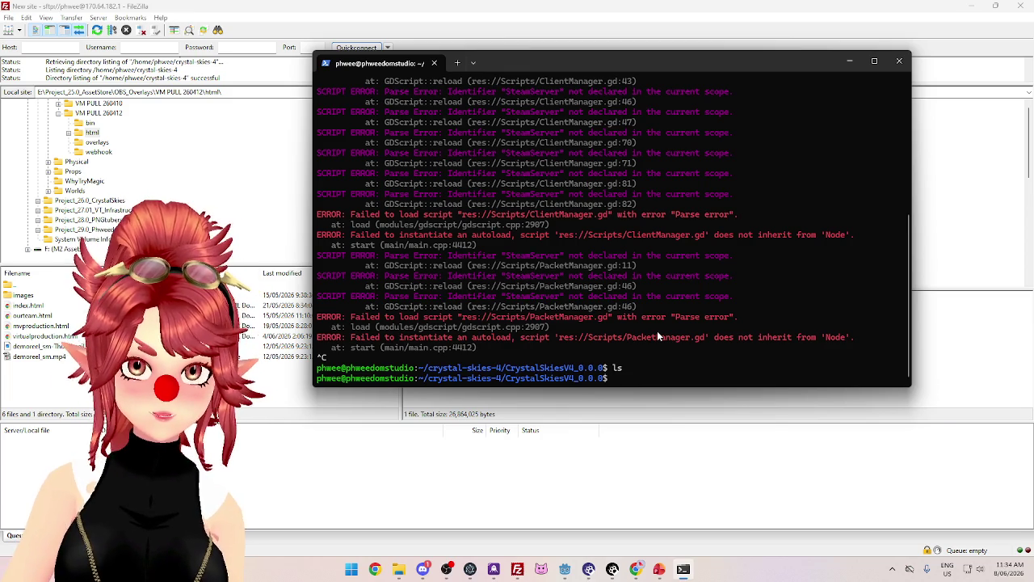
pyautogui.write('cd ')
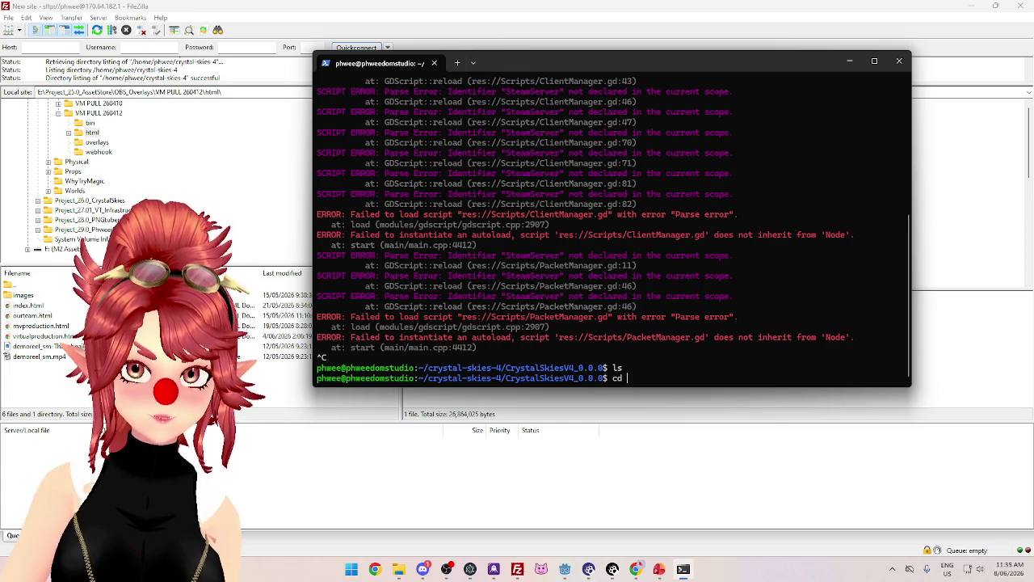
pyautogui.write('..')
pyautogui.press('Return')
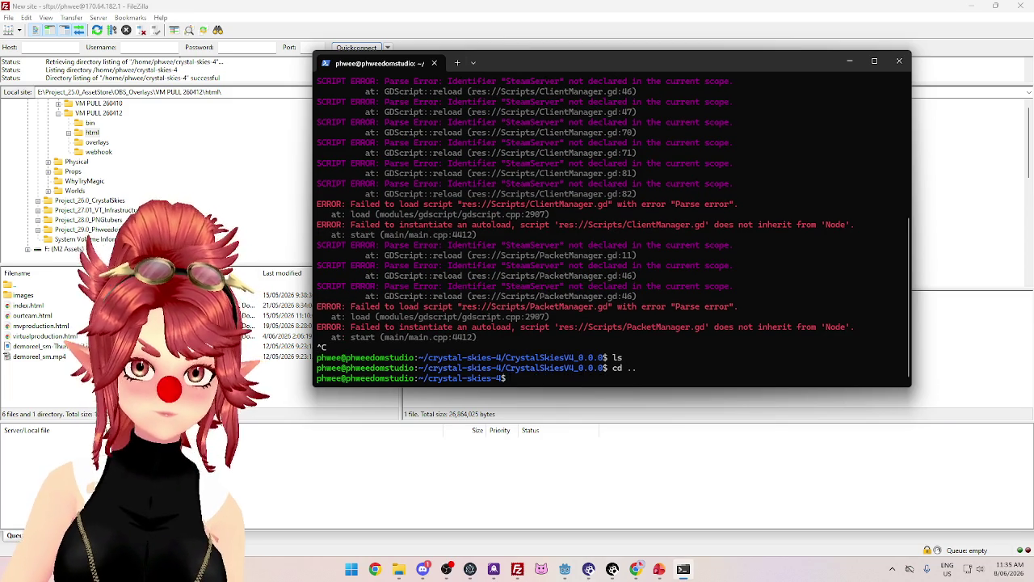
pyautogui.write(' ls')
pyautogui.press('Return')
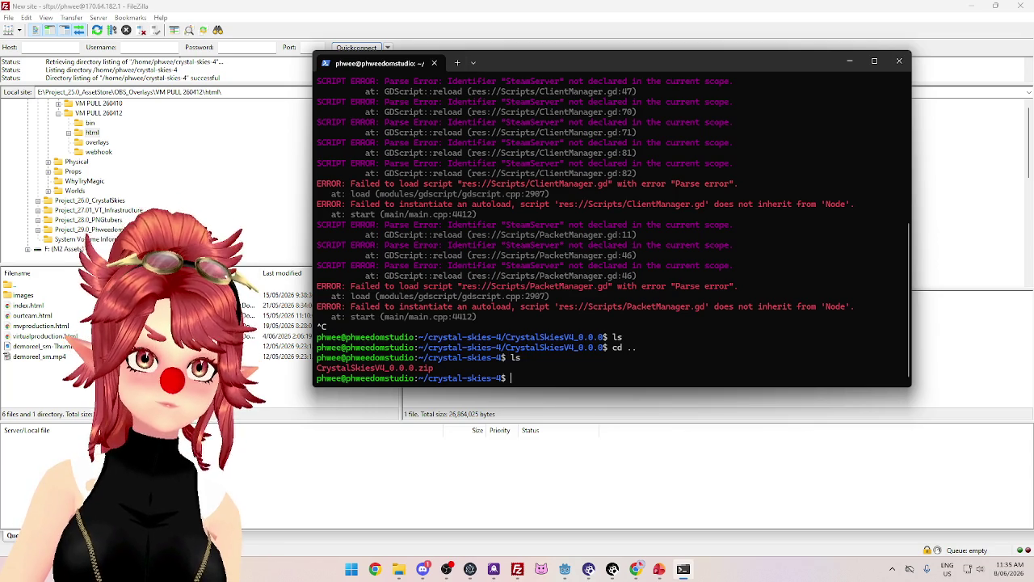
# Unzip CrystalSkiesV4_0.0.0.zip into a CrystalSkiesV4_0.0.0 folder and confirm it exists
pyautogui.write('./CrystalSkiesV4_0.0.sh')
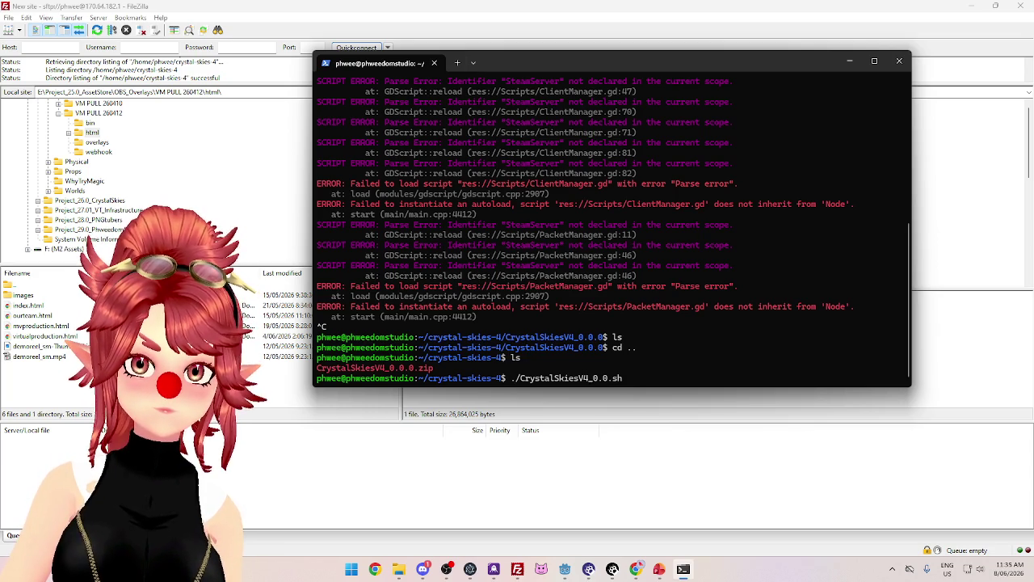
pyautogui.press('Up')
pyautogui.press('Up')
pyautogui.press('Up')
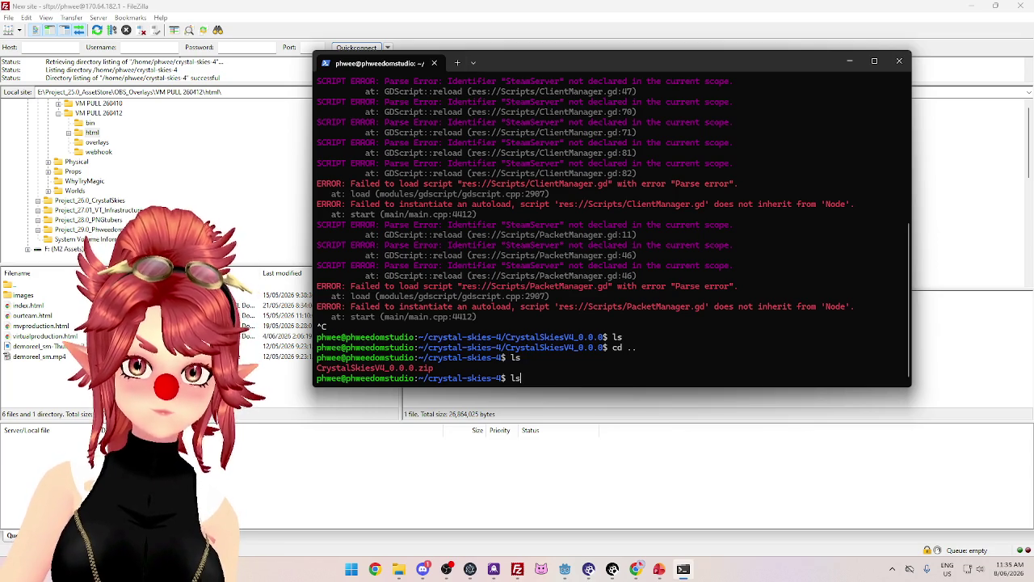
pyautogui.press('Return')
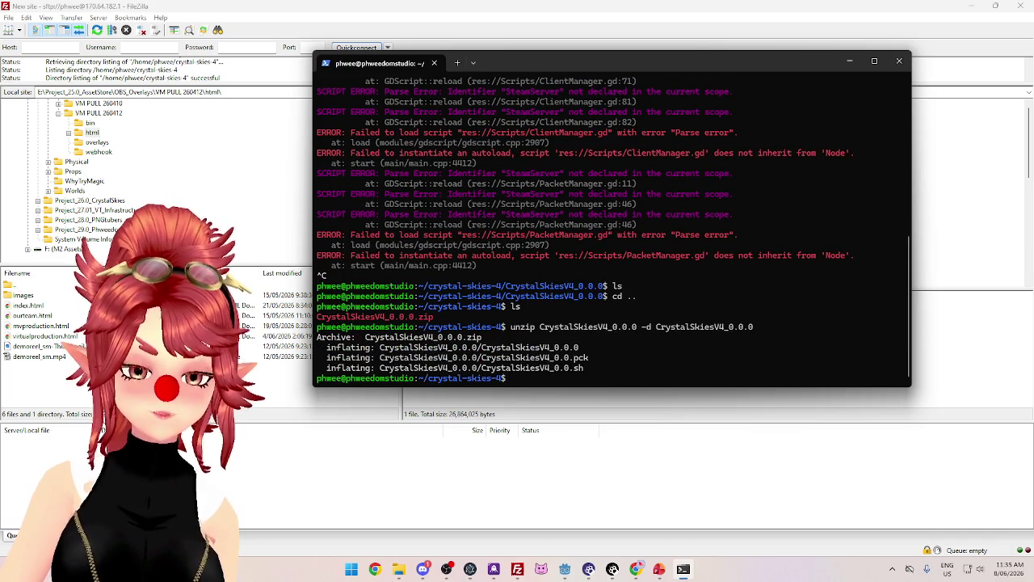
pyautogui.write('ls')
pyautogui.press('Return')
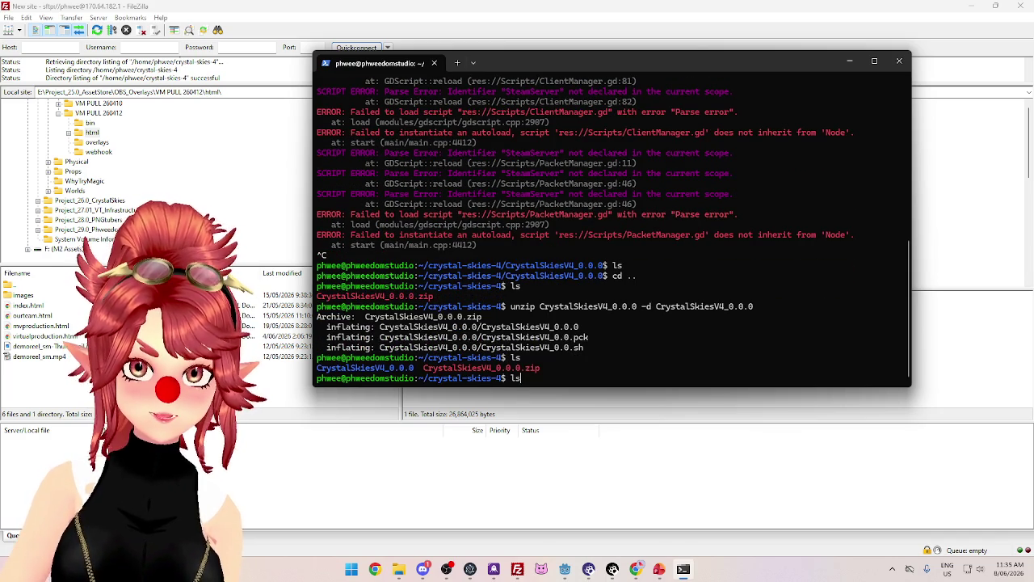
# Enter CrystalSkiesV4_0.0.0, list its three game files, and launch ./CrystalSkiesV4_0.0.sh
pyautogui.write('ls')
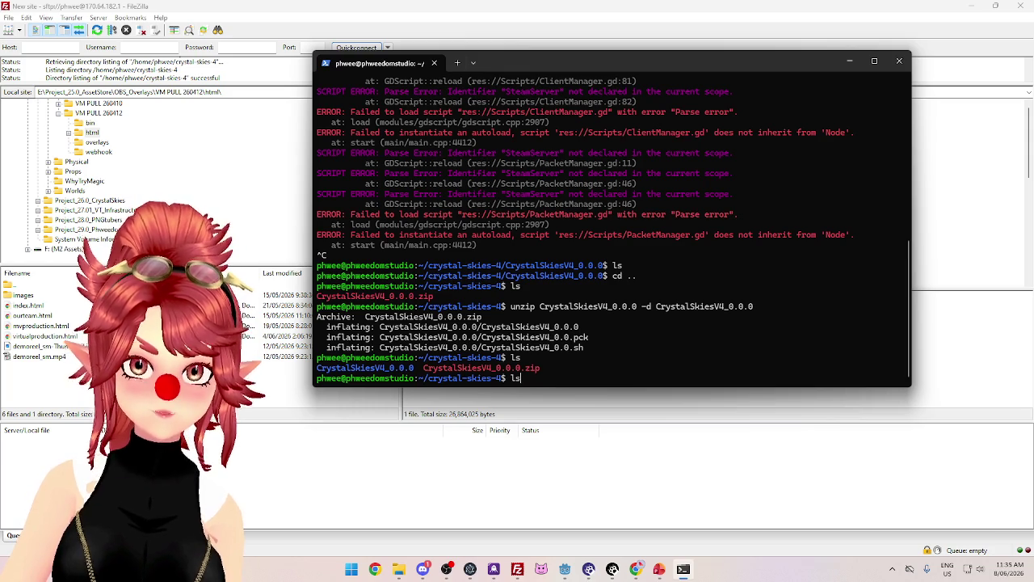
pyautogui.press('BackSpace')
pyautogui.press('BackSpace')
pyautogui.write('cd Cr')
pyautogui.press('Tab')
pyautogui.press('Return')
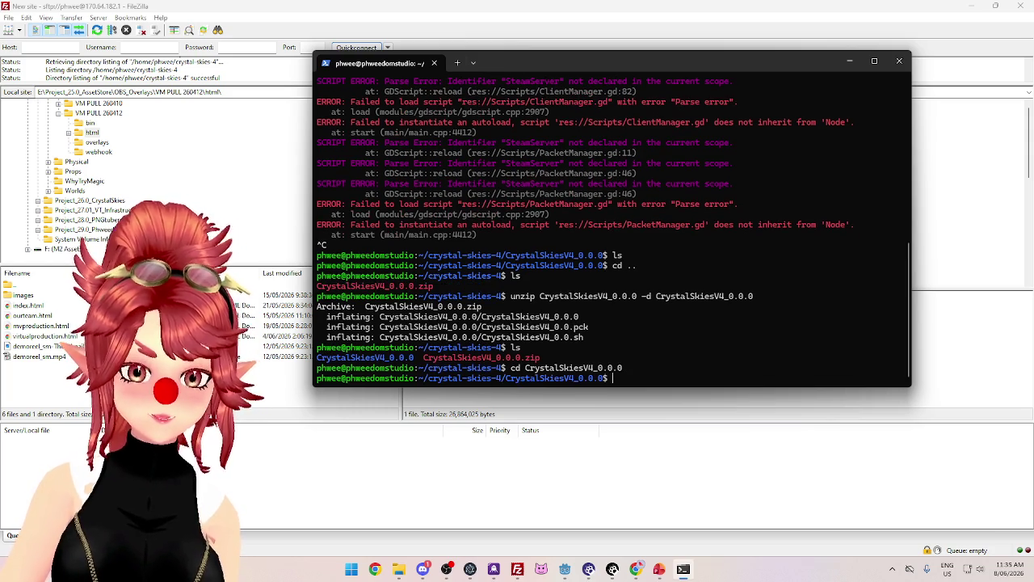
pyautogui.write('ls')
pyautogui.press('Return')
pyautogui.write('cd ..')
pyautogui.press('BackSpace')
pyautogui.press('BackSpace')
pyautogui.press('BackSpace')
pyautogui.write('./CrystalSkiesV4_0.0.sh')
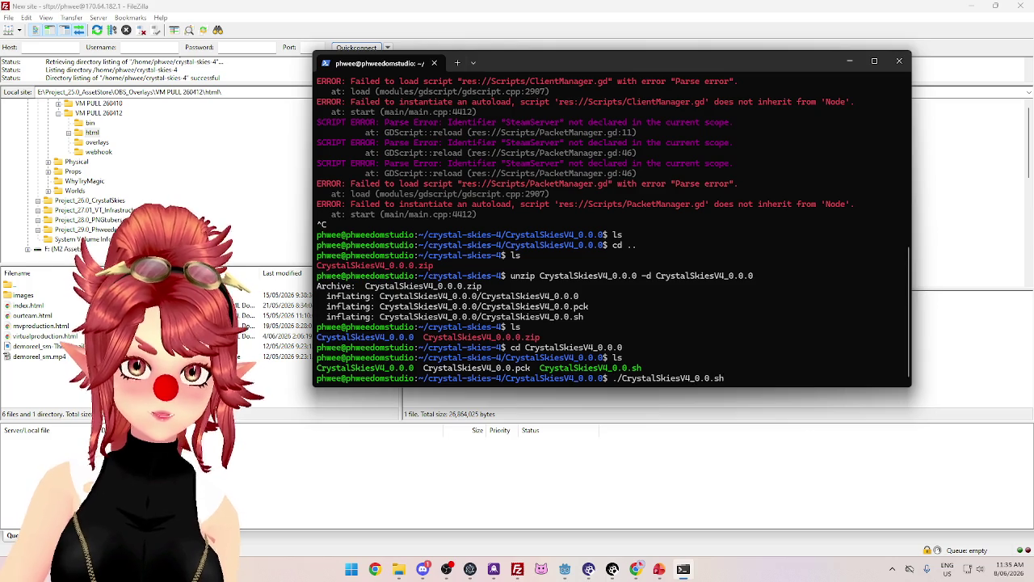
pyautogui.press('Return')
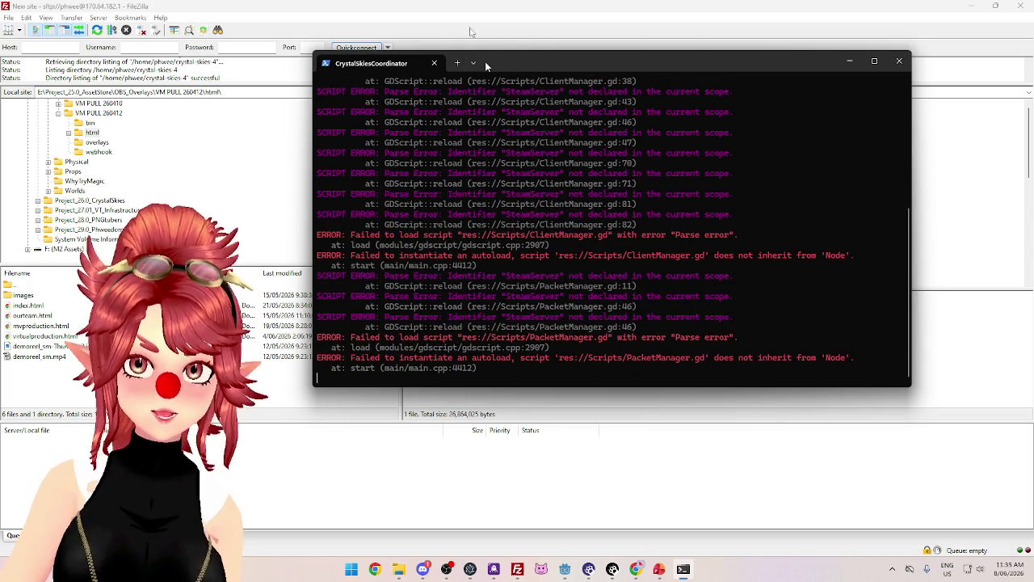
pyautogui.scroll(10, 688, 316)
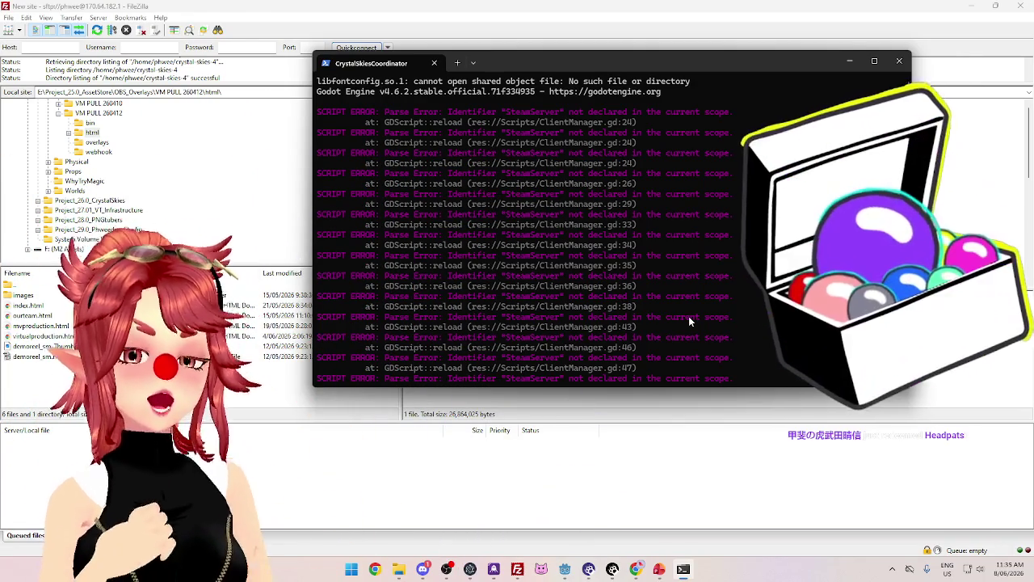
pyautogui.scroll(-7, 675, 287)
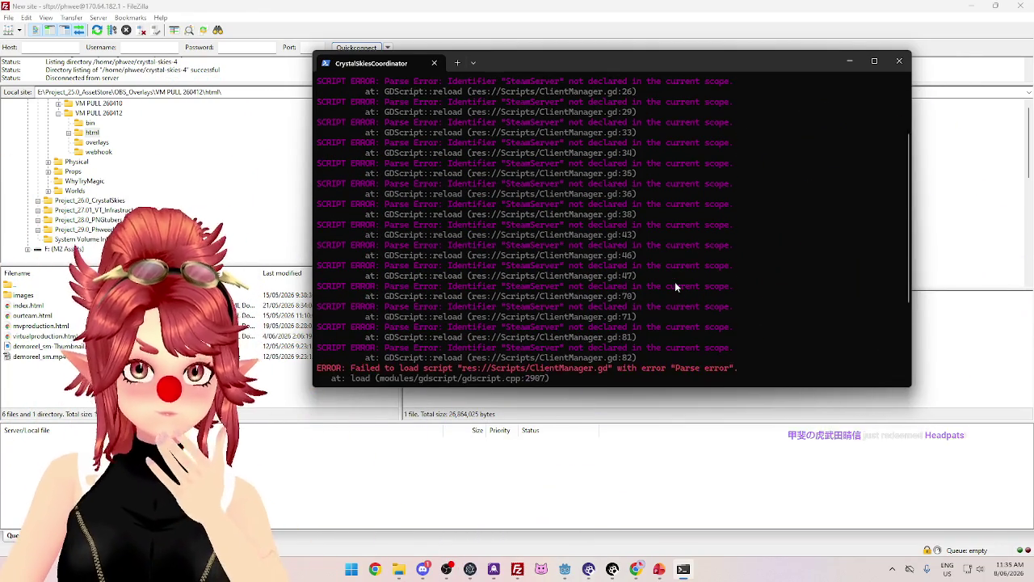
pyautogui.scroll(7, 675, 287)
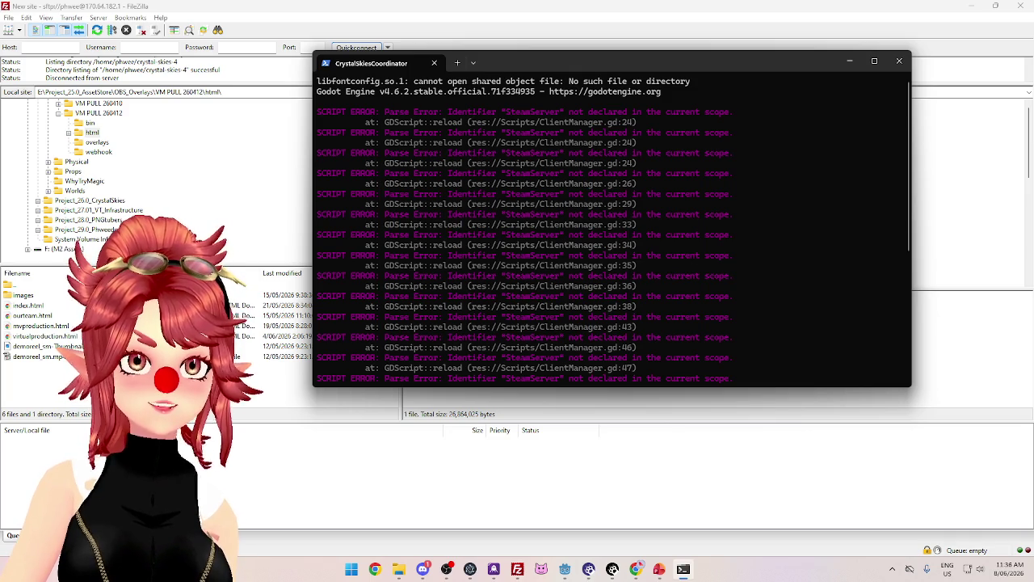
pyautogui.click(638, 571)
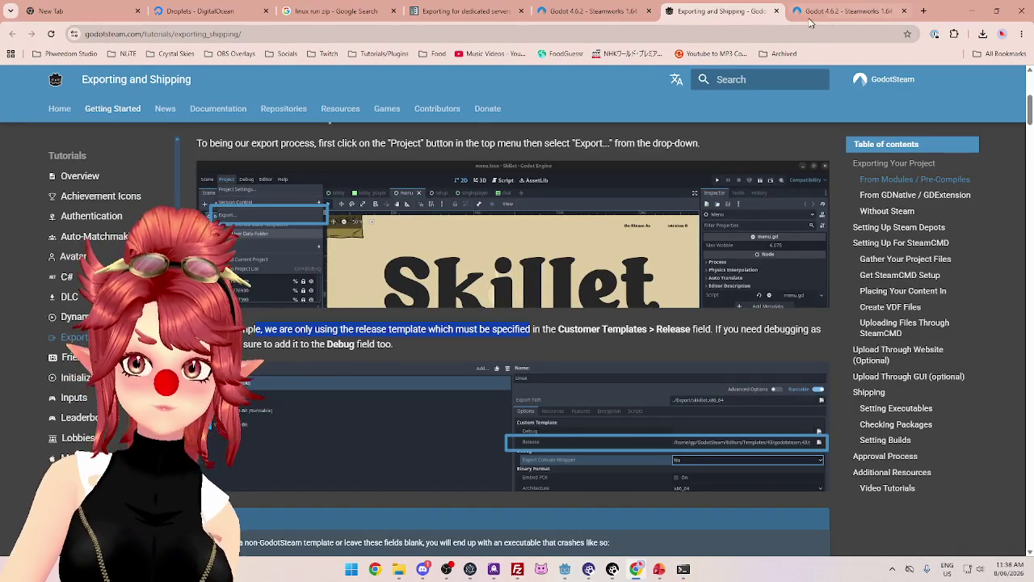
# Start a FoodGuessr Quick Play game and guess India for the Masala Puri dish
pyautogui.click(923, 10)
pyautogui.click(560, 54)
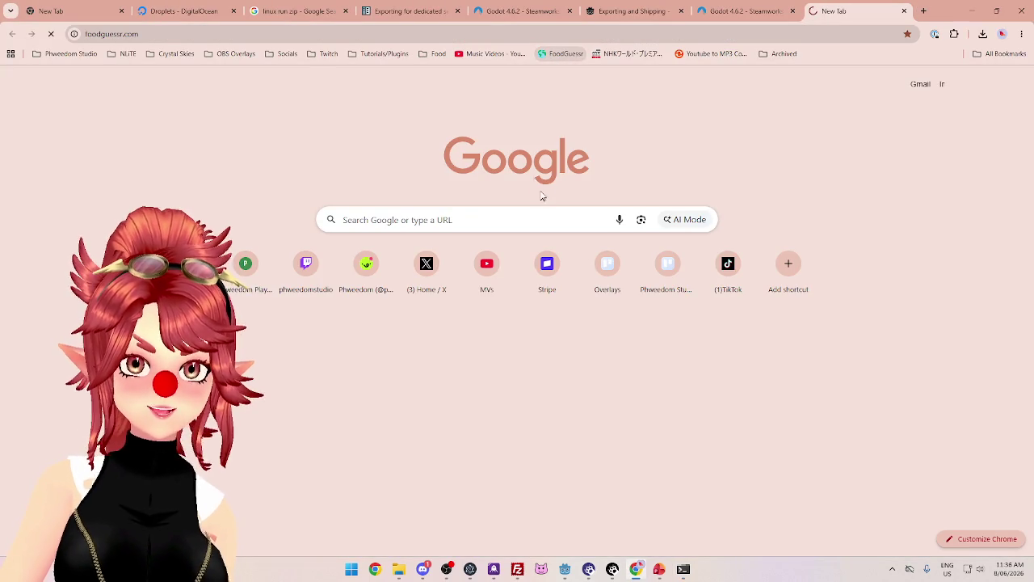
pyautogui.click(611, 408)
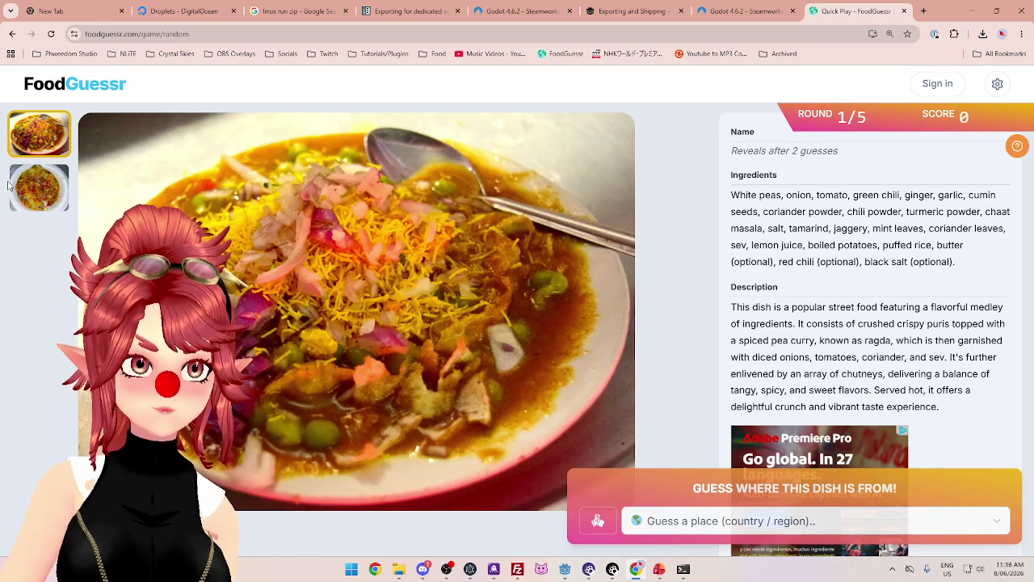
pyautogui.click(40, 184)
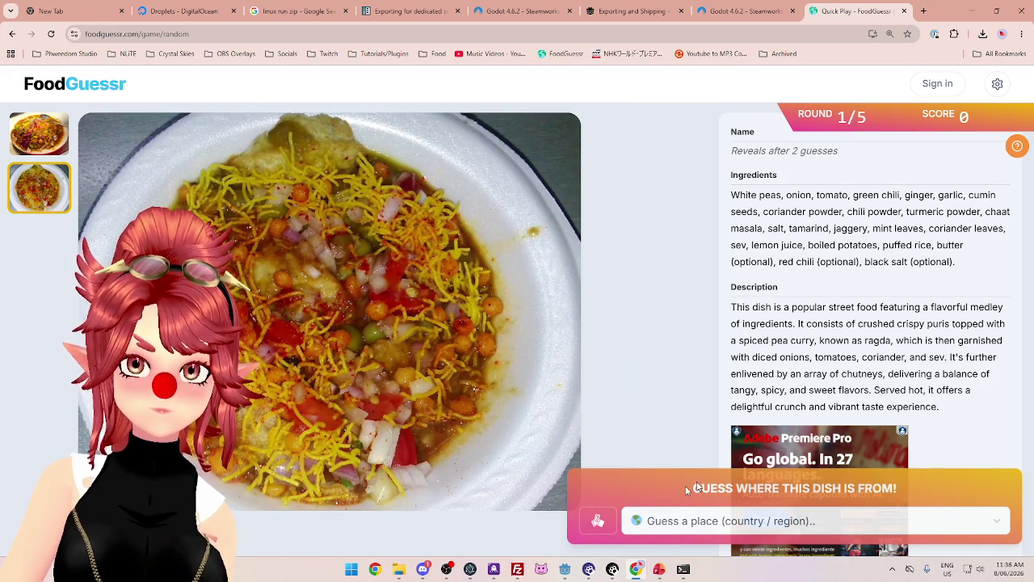
pyautogui.click(691, 521)
pyautogui.write('india')
pyautogui.click(715, 485)
# Open Google Maps in a new tab, then vote Yum for Masala Puri and start round 2
pyautogui.hotkey('ctrl', 't')
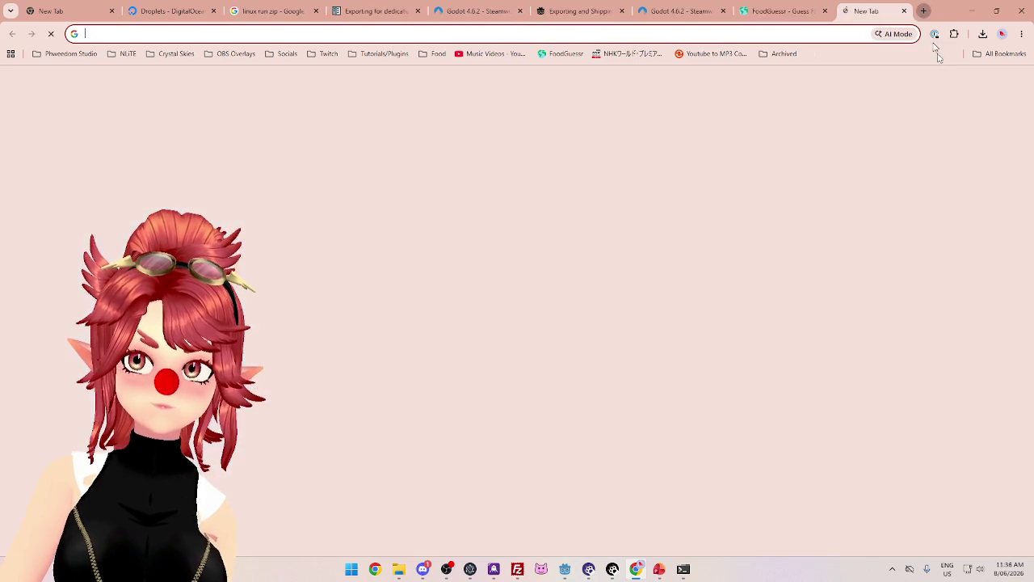
pyautogui.click(989, 84)
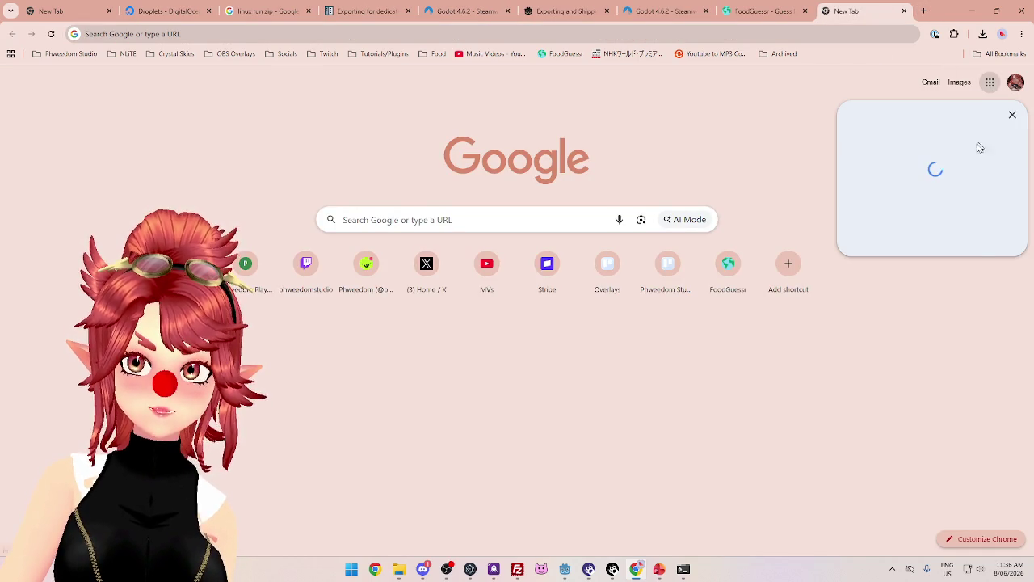
pyautogui.click(990, 158)
pyautogui.click(763, 11)
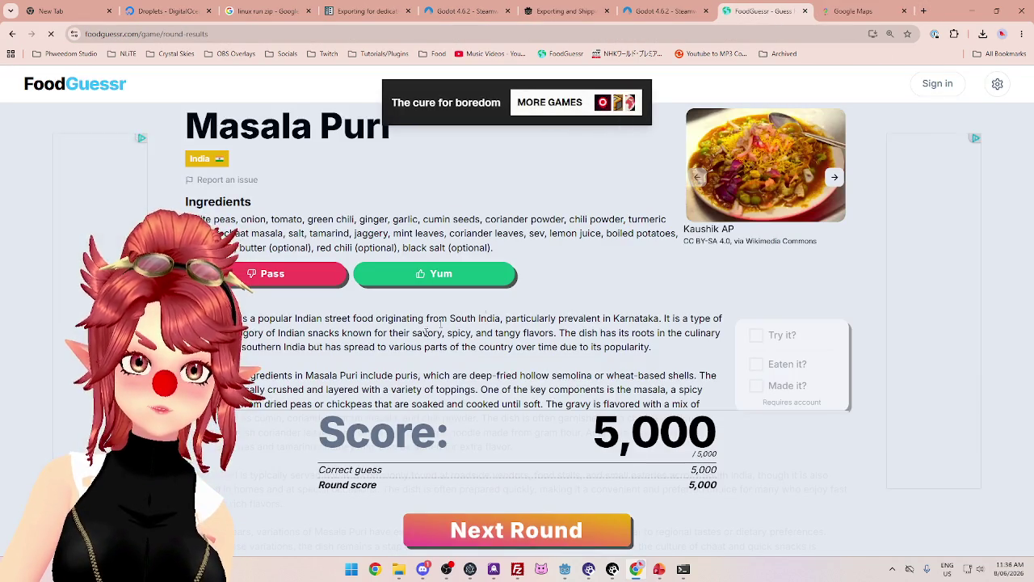
pyautogui.click(474, 275)
pyautogui.scroll(-1, 501, 484)
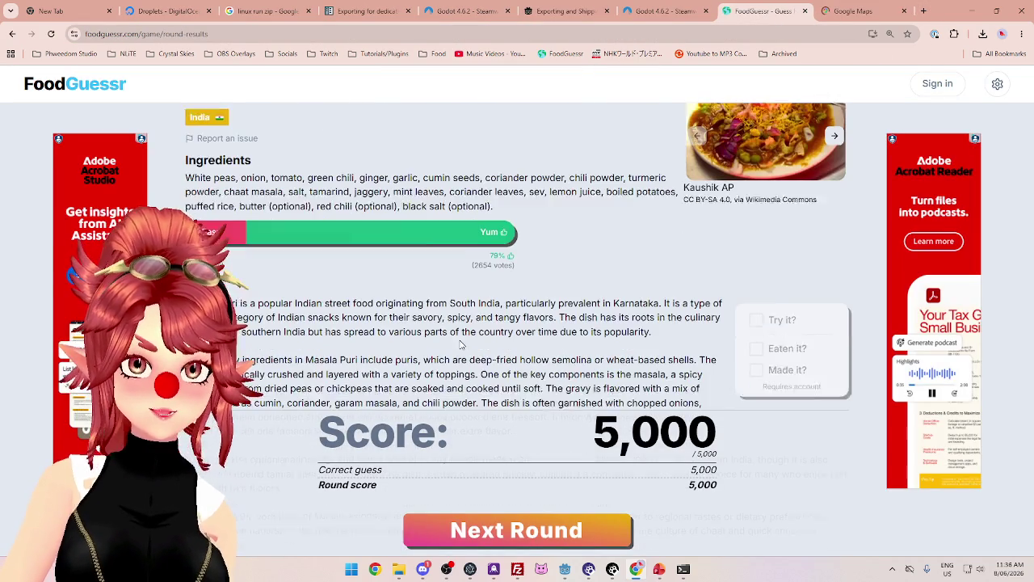
pyautogui.click(522, 535)
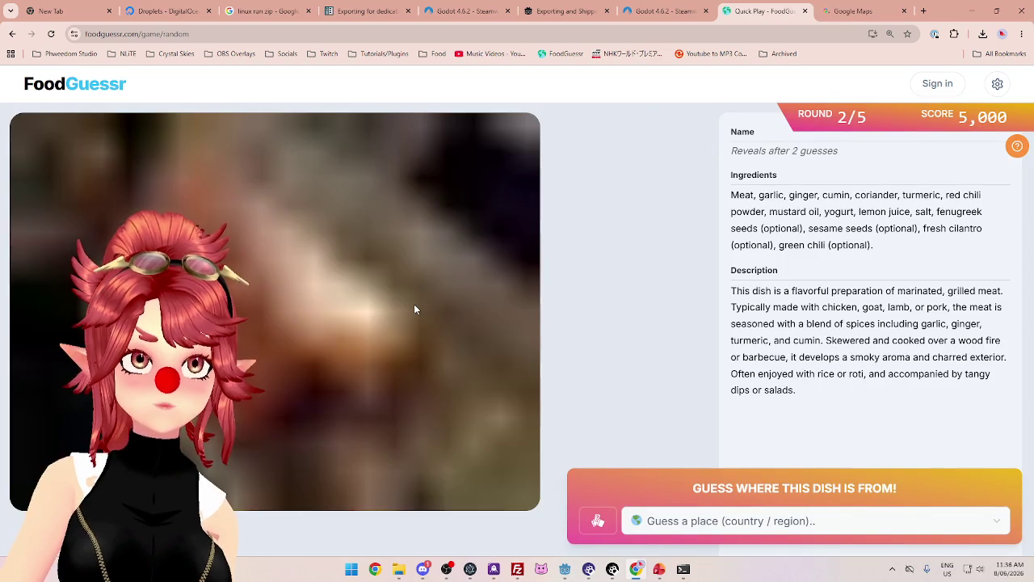